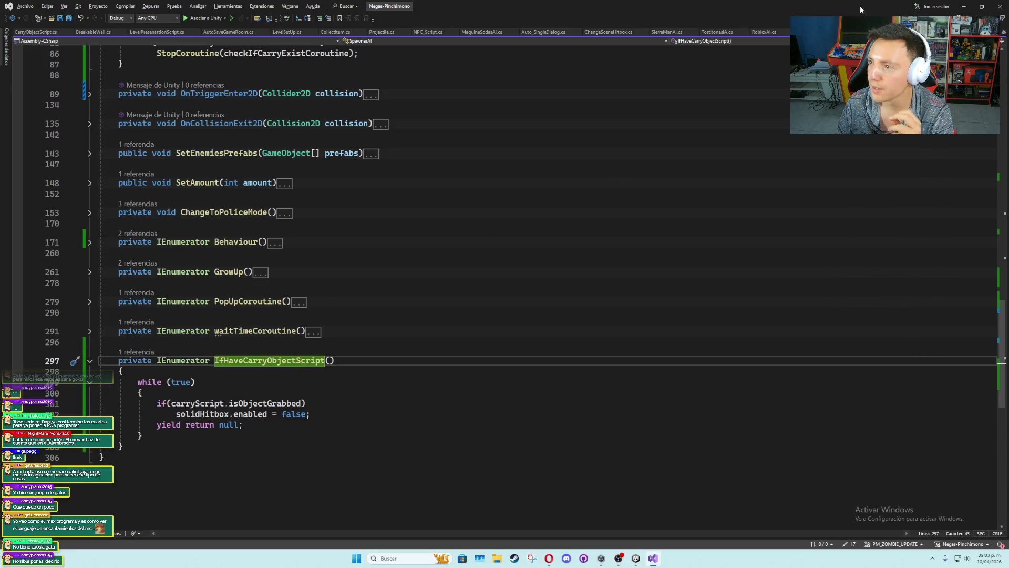
Assign the PoliceSpawner's Carry Object Script component to its Carry Script field, then maximize the Game view
{"action": "left_click", "coordinate": [963, 6]}
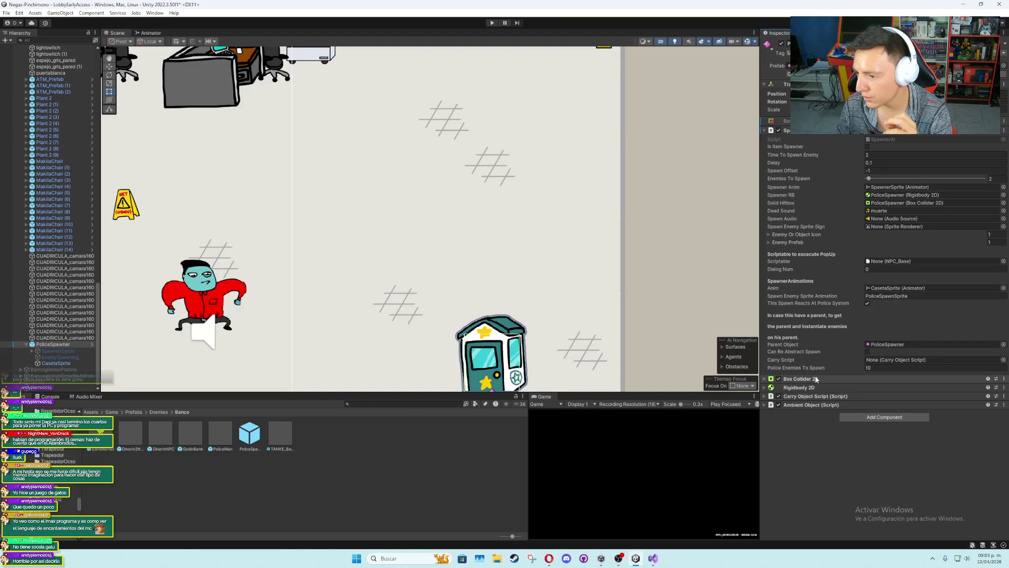
{"action": "left_click_drag", "start_coordinate": [810, 396], "coordinate": [900, 361]}
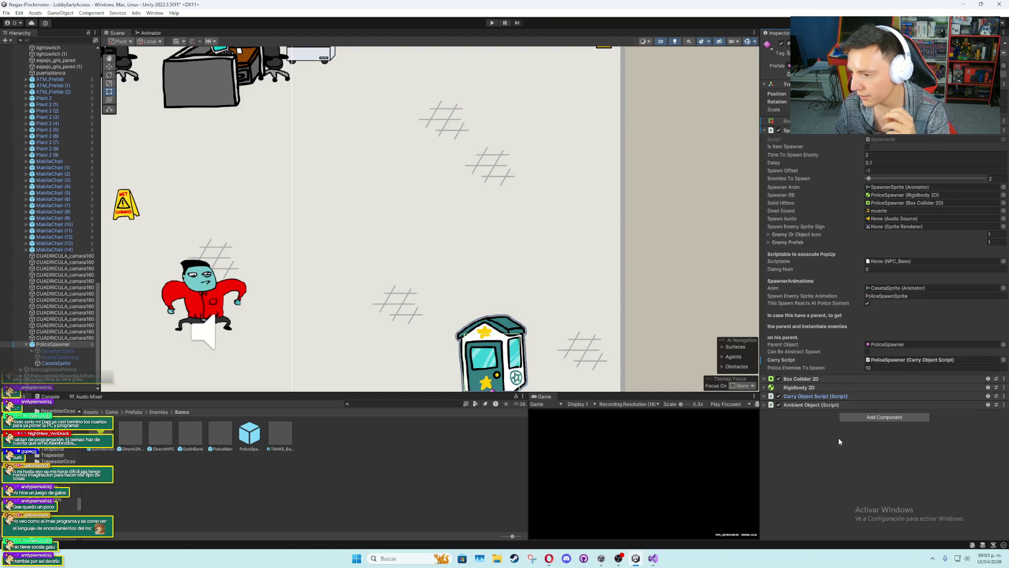
{"action": "double_click", "coordinate": [551, 397]}
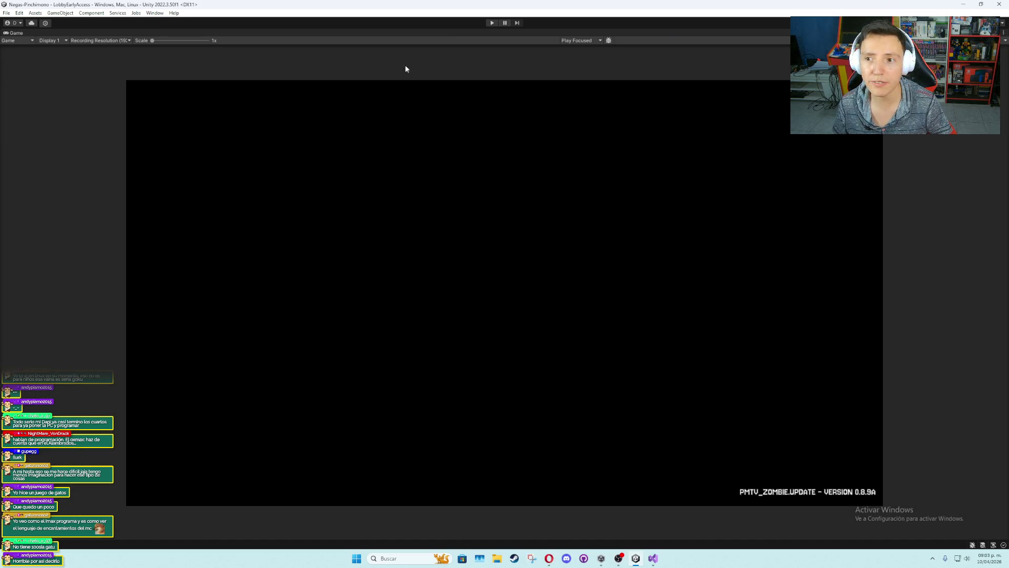
Run and stop a playtest to watch the police spawning, then restore the full editor layout
{"action": "left_click", "coordinate": [491, 23]}
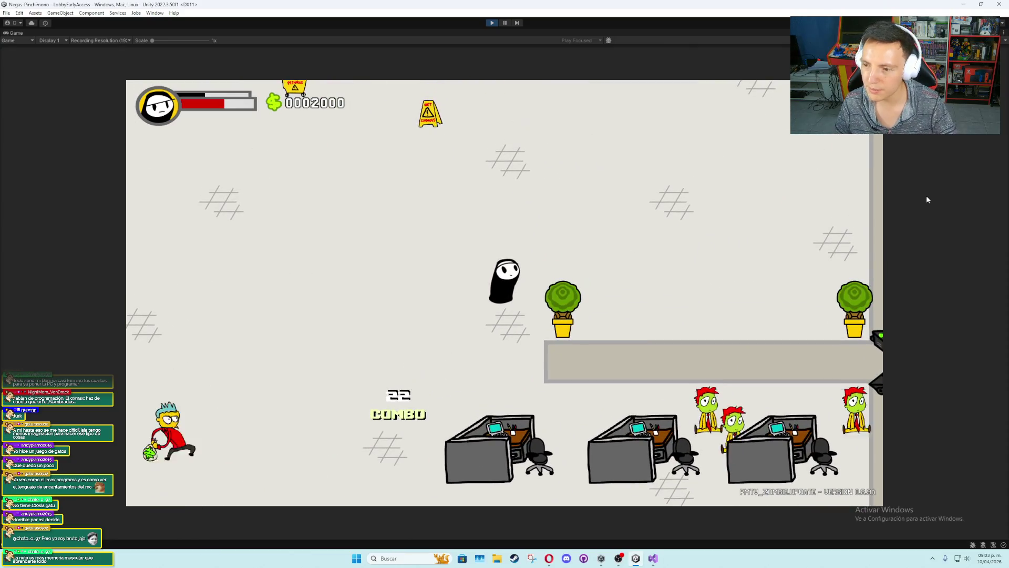
{"action": "left_click", "coordinate": [492, 23]}
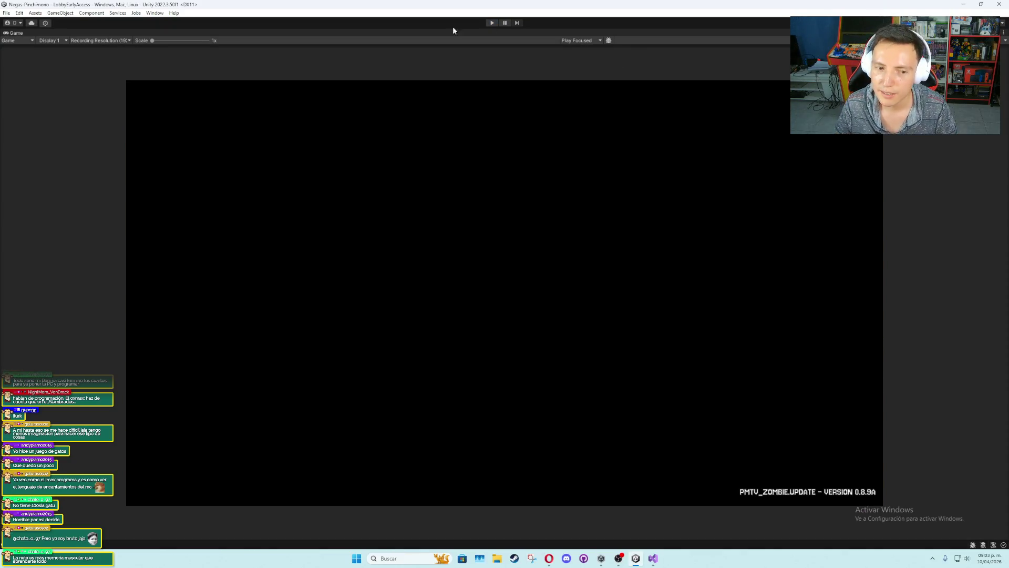
{"action": "double_click", "coordinate": [21, 33]}
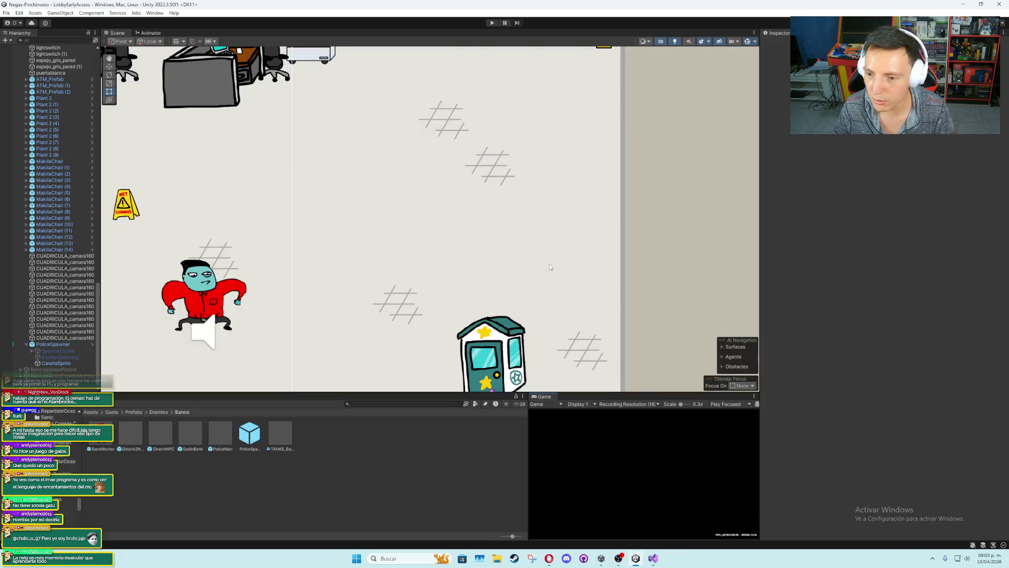
Frame the police booth and apply all PoliceSpawner overrides to its prefab
{"action": "left_click", "coordinate": [502, 337]}
{"action": "key", "text": "f"}
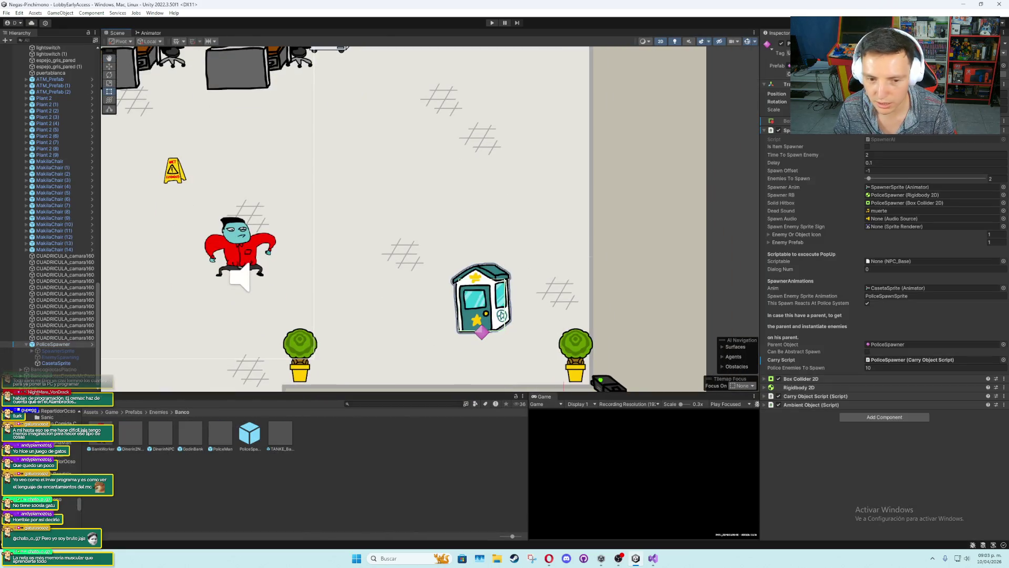
{"action": "left_click", "coordinate": [57, 345]}
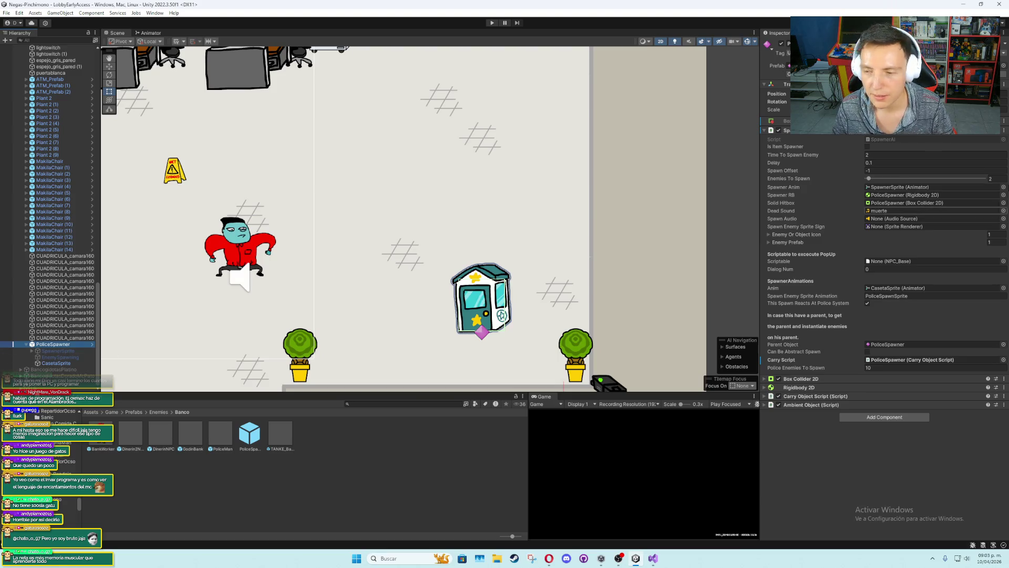
{"action": "left_click", "coordinate": [840, 74]}
{"action": "left_click", "coordinate": [888, 137]}
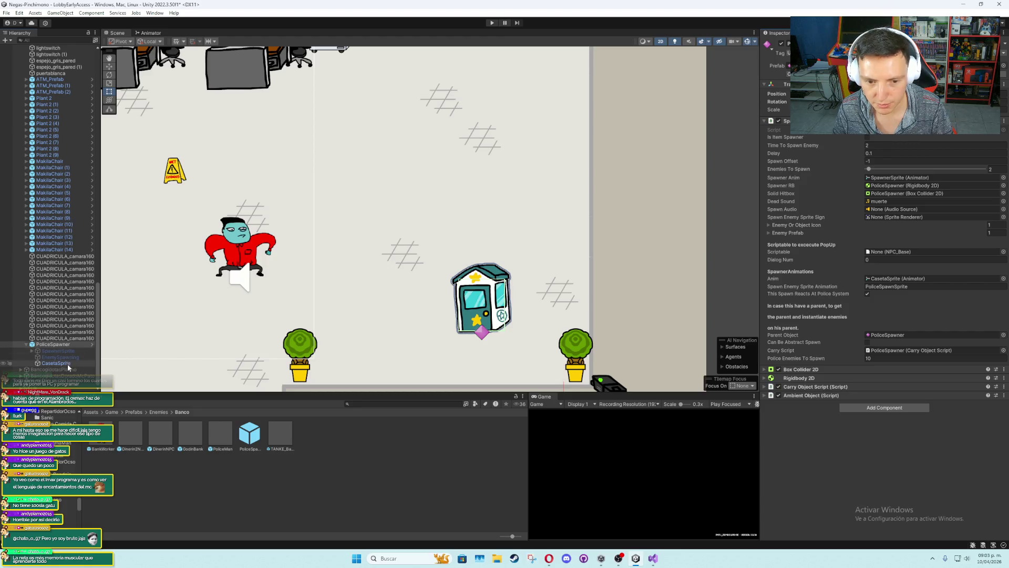
Locate CasetaSprite's banco (1) sprite sheet in the project and open it in the Sprite Editor
{"action": "left_click", "coordinate": [56, 363]}
{"action": "left_click", "coordinate": [894, 110]}
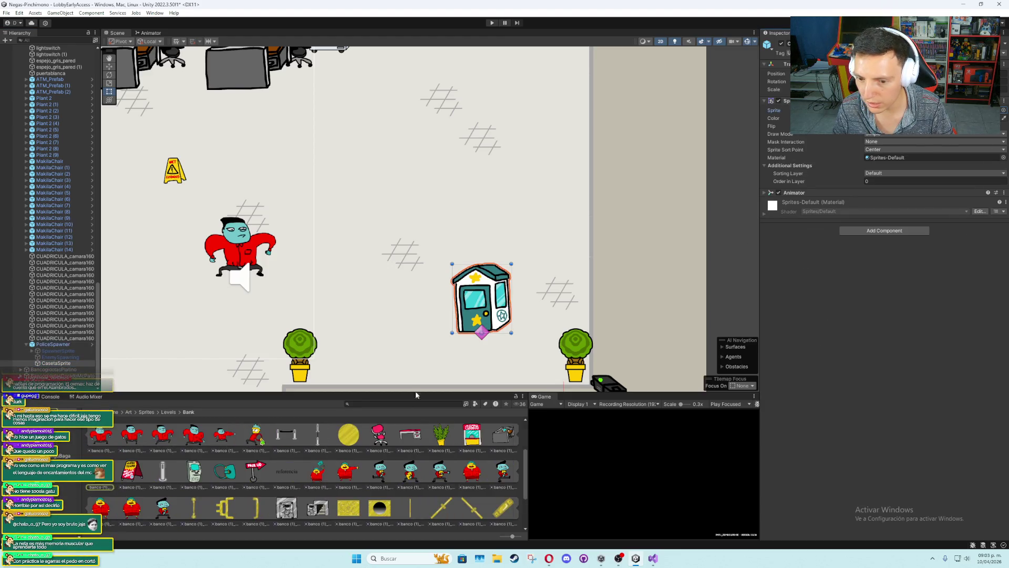
{"action": "scroll", "coordinate": [412, 447], "scroll_direction": "up", "scroll_amount": 2}
{"action": "scroll", "coordinate": [413, 447], "scroll_direction": "down", "scroll_amount": 2}
{"action": "left_click", "coordinate": [472, 434]}
{"action": "scroll", "coordinate": [471, 434], "scroll_direction": "up", "scroll_amount": 1}
{"action": "scroll", "coordinate": [105, 441], "scroll_direction": "up", "scroll_amount": 1}
{"action": "left_click", "coordinate": [99, 435]}
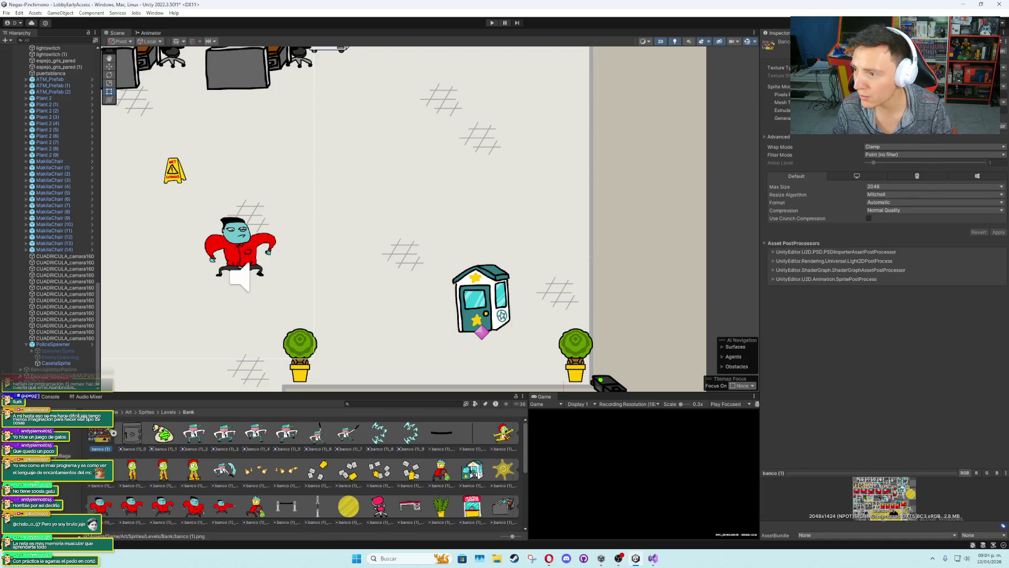
{"action": "left_click", "coordinate": [1002, 126]}
{"action": "scroll", "coordinate": [464, 367], "scroll_direction": "up", "scroll_amount": 6}
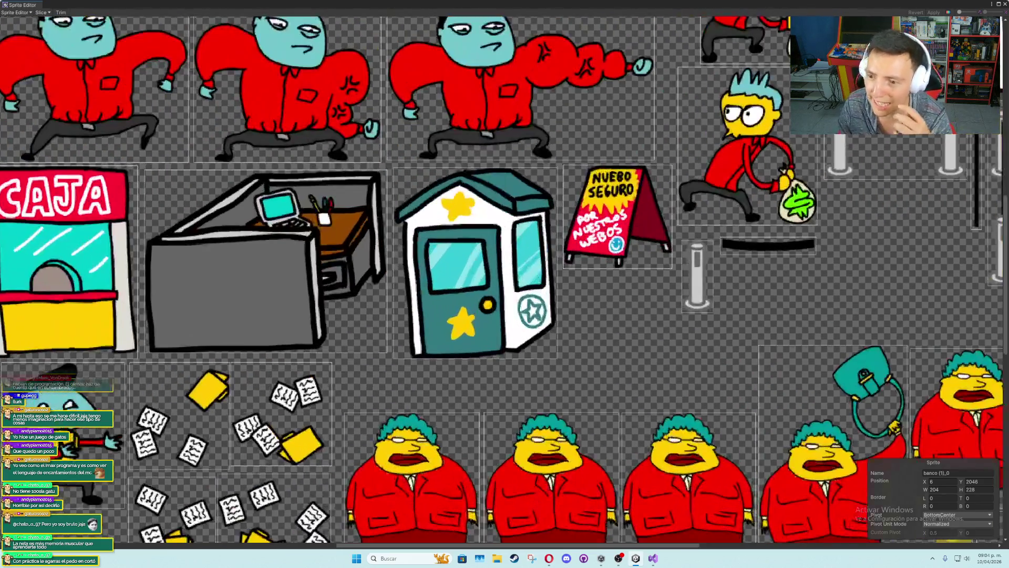
Move the pivots of banco (1)_58 and open-door banco (1)_35 upward, then apply and close
{"action": "left_click_drag", "start_coordinate": [474, 359], "coordinate": [474, 336]}
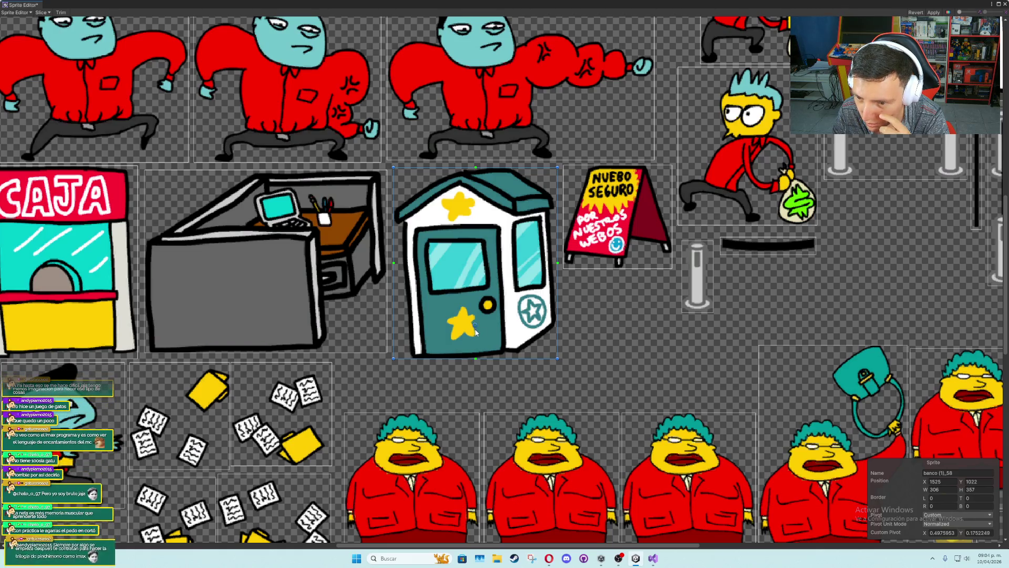
{"action": "scroll", "coordinate": [474, 329], "scroll_direction": "down", "scroll_amount": 5}
{"action": "scroll", "coordinate": [478, 255], "scroll_direction": "down", "scroll_amount": 5}
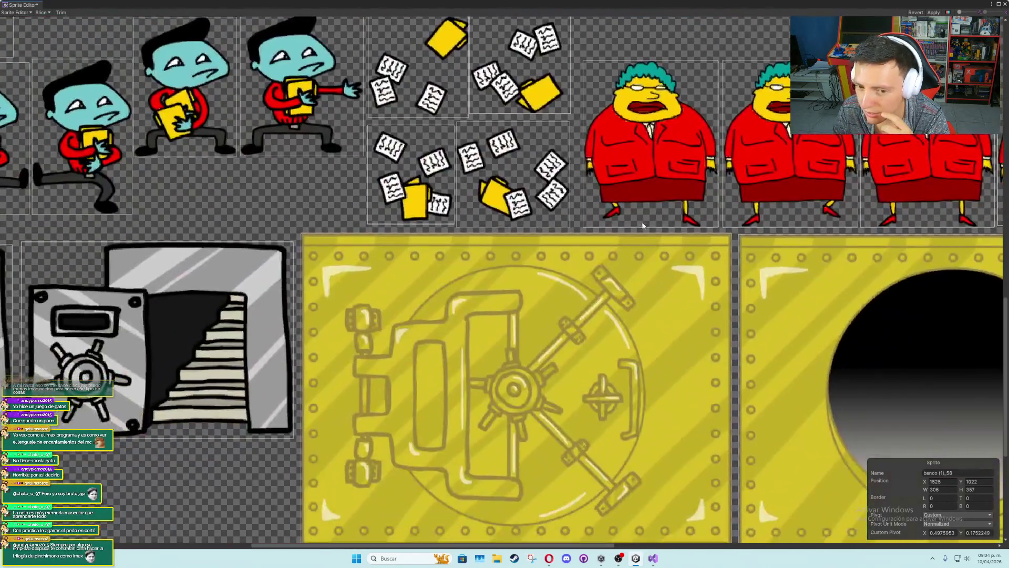
{"action": "scroll", "coordinate": [597, 333], "scroll_direction": "right", "scroll_amount": 5}
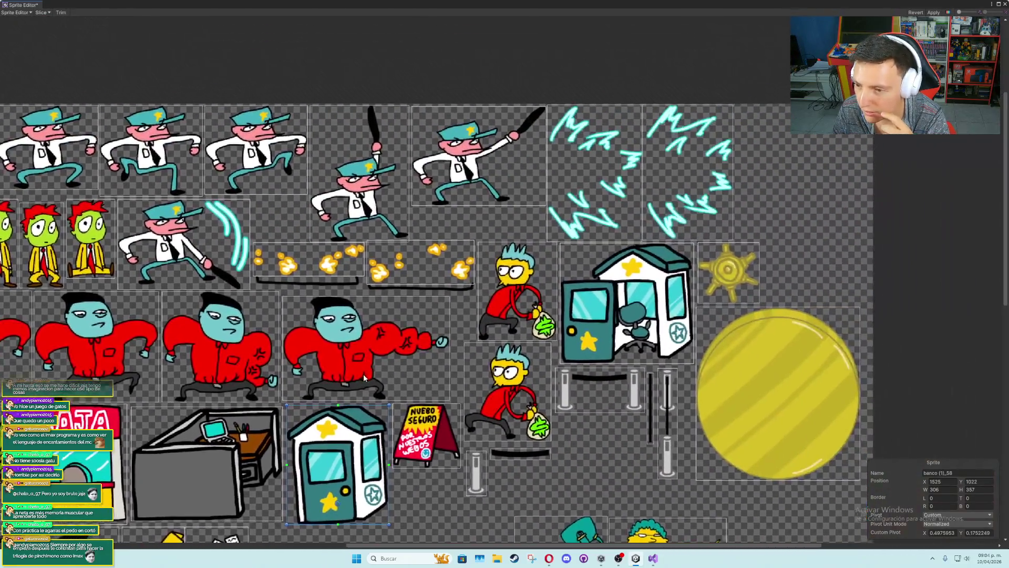
{"action": "left_click", "coordinate": [635, 389]}
{"action": "scroll", "coordinate": [637, 392], "scroll_direction": "up", "scroll_amount": 2}
{"action": "left_click_drag", "start_coordinate": [632, 380], "coordinate": [634, 363]}
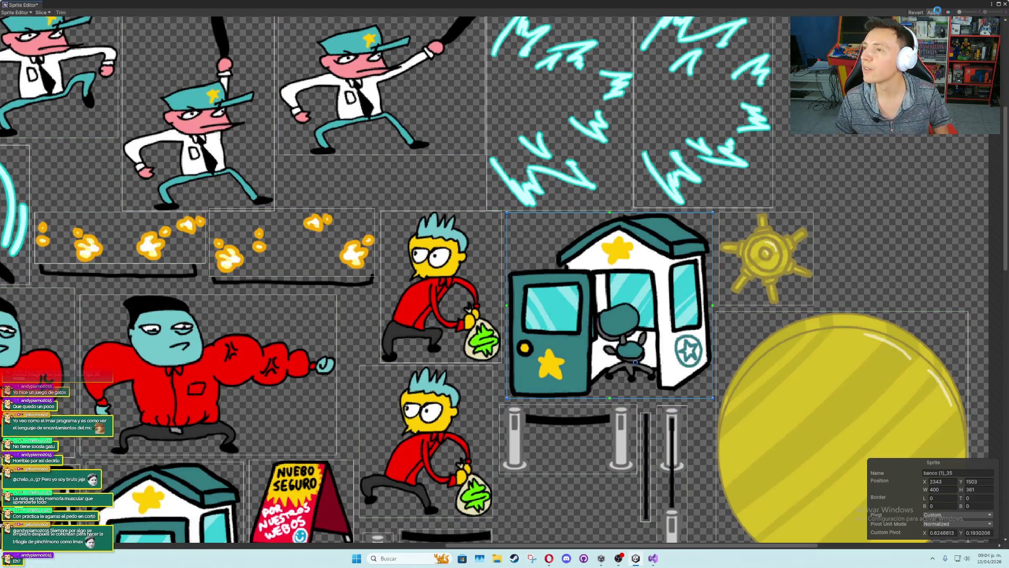
{"action": "left_click", "coordinate": [1004, 5]}
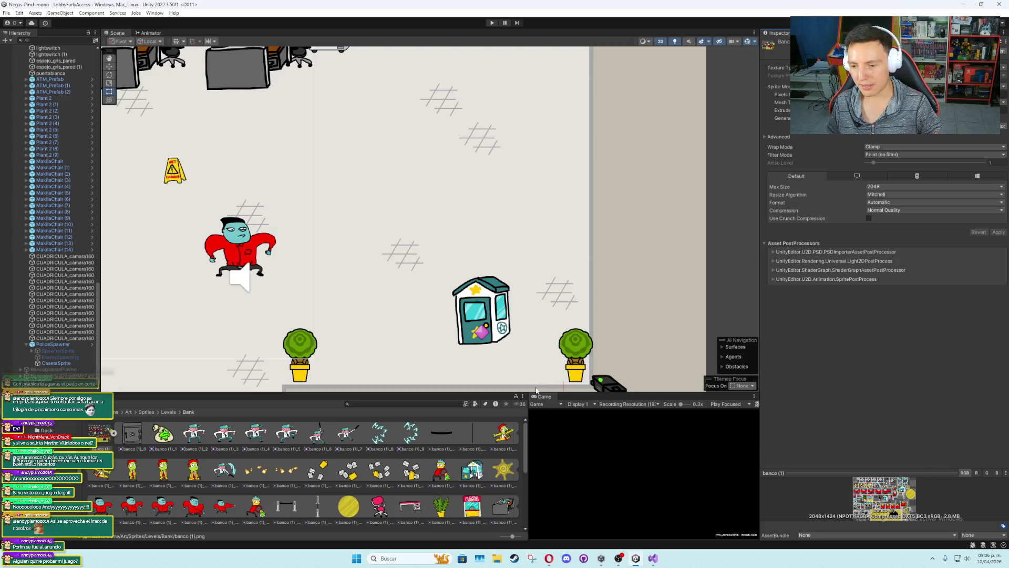
Zoom into the Scene view, then run and stop a playtest to check the repivoted booth
{"action": "scroll", "coordinate": [494, 344], "scroll_direction": "up", "scroll_amount": 3}
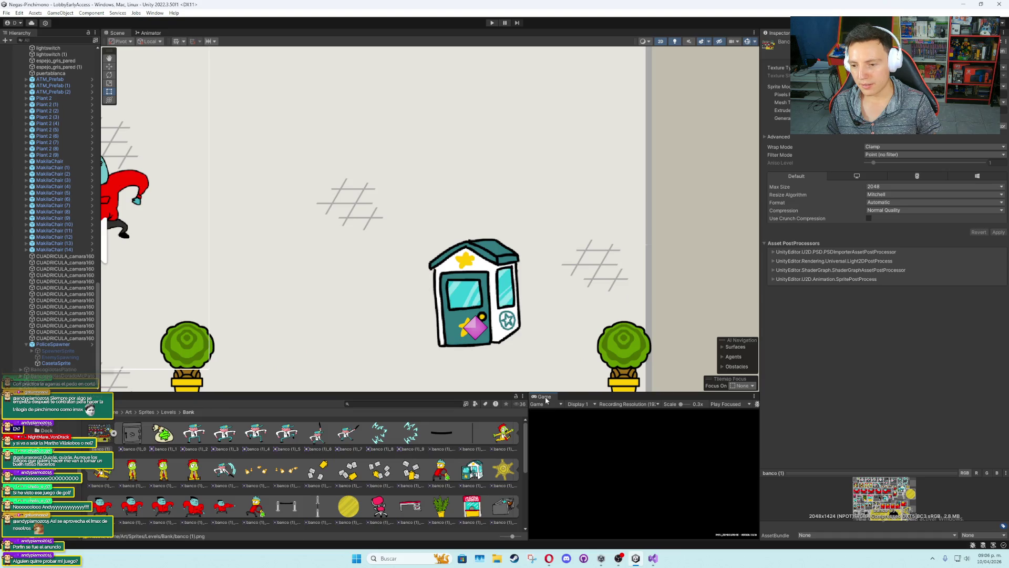
{"action": "key", "text": "ctrl+p"}
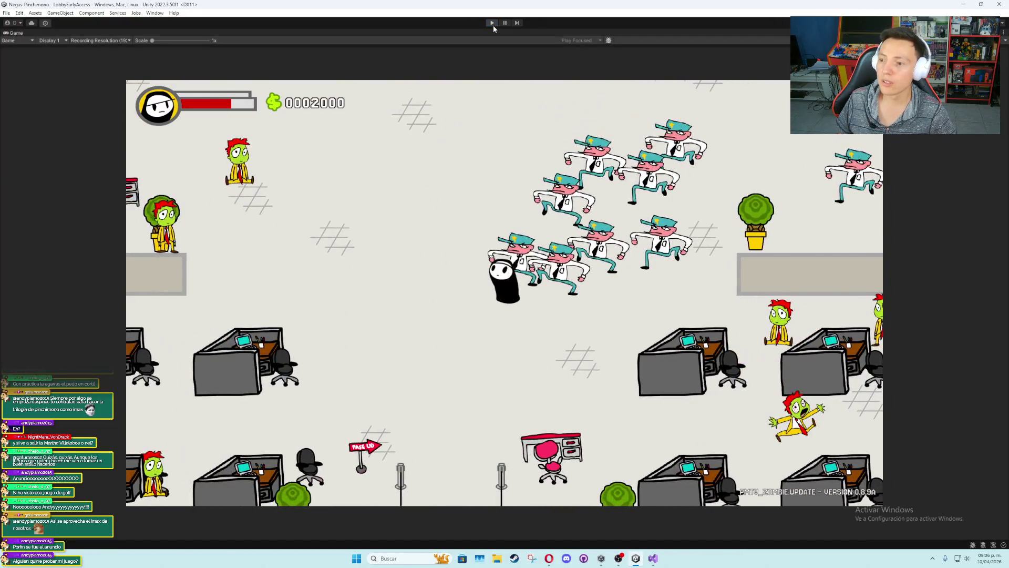
{"action": "left_click", "coordinate": [492, 23]}
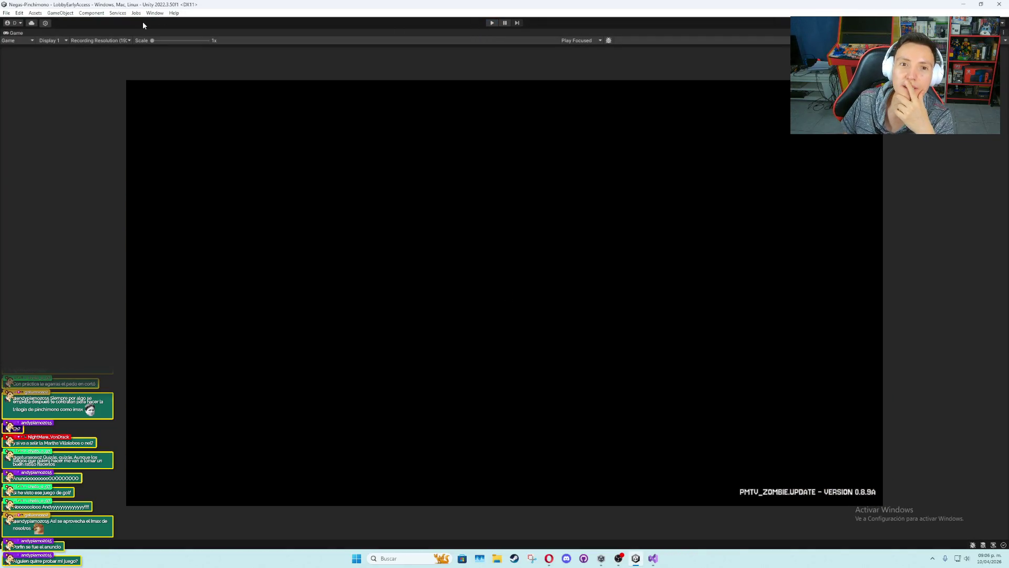
Rewrite line 302's hitbox assignment as a ternary on carryScript.isObjectGrabbed choosing false or true
{"action": "left_click", "coordinate": [653, 559]}
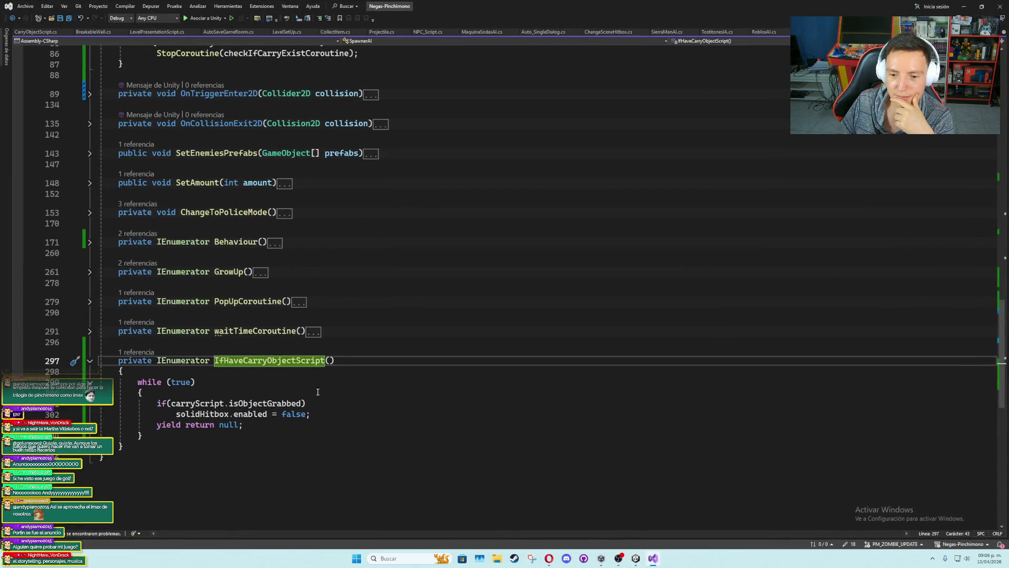
{"action": "left_click", "coordinate": [317, 417]}
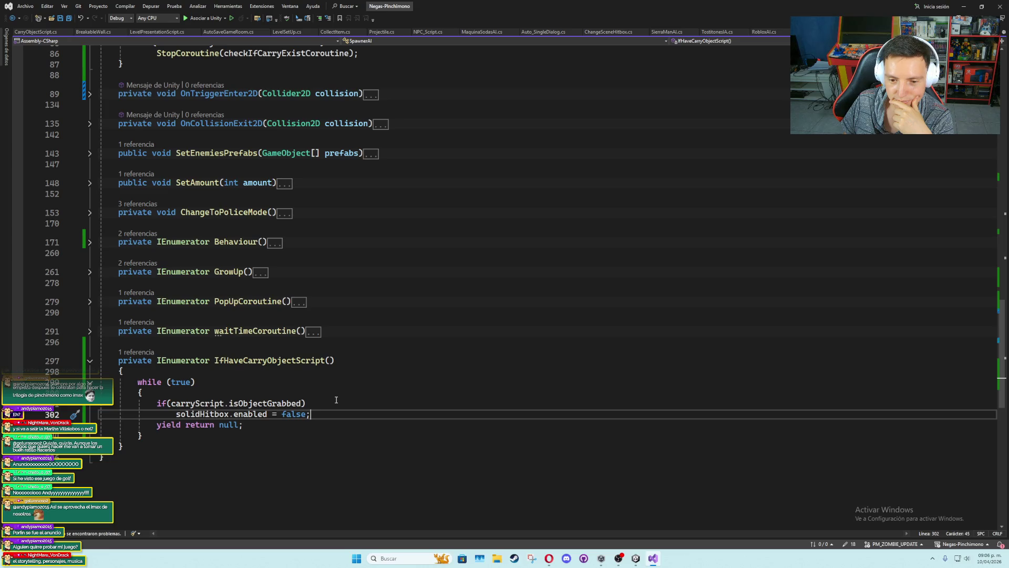
{"action": "key", "text": "Return"}
{"action": "type", "text": "else"}
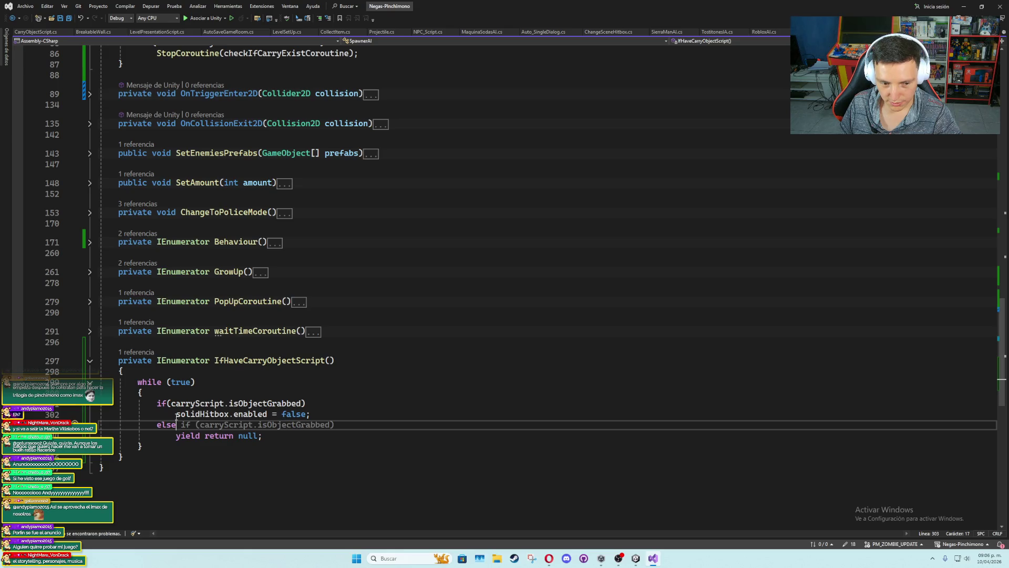
{"action": "left_click_drag", "start_coordinate": [171, 403], "coordinate": [307, 403]}
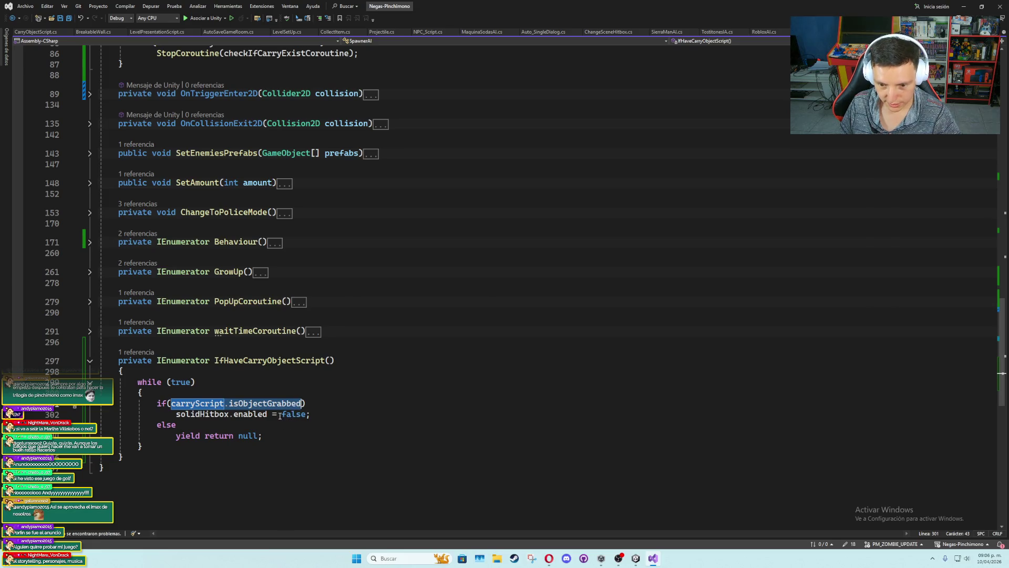
{"action": "left_click", "coordinate": [281, 414]}
{"action": "type", "text": "carryScript.isObjectGrabbed"}
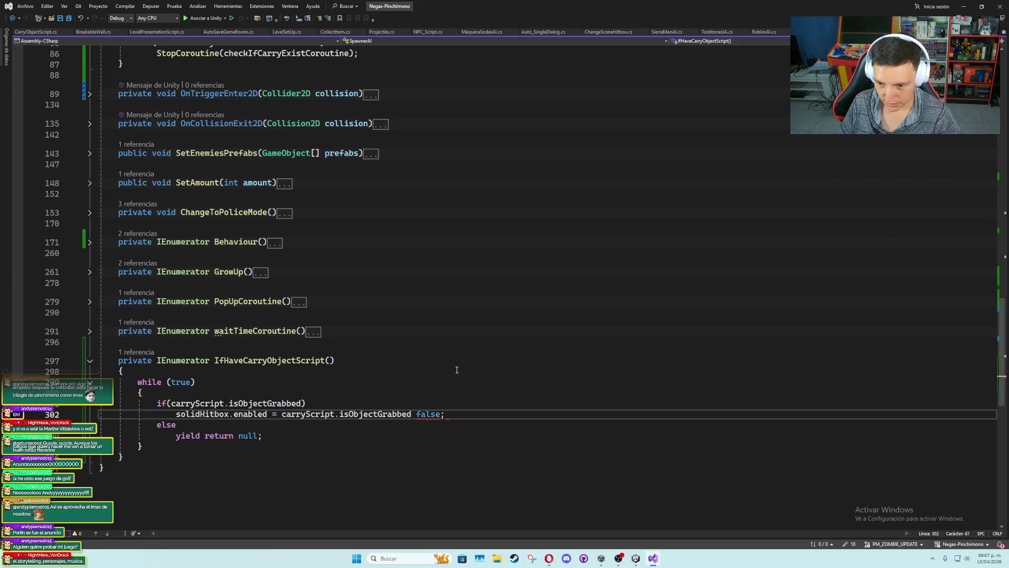
{"action": "type", "text": "?"}
{"action": "left_click", "coordinate": [450, 414]}
{"action": "type", "text": "true"}
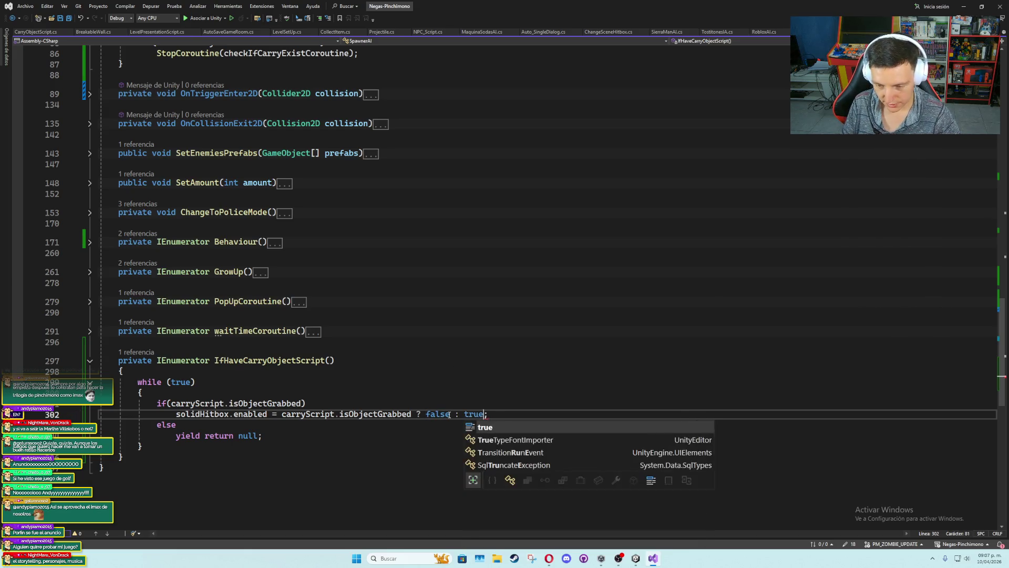
Delete the redundant if/else lines, outdent the assignment and yield return null, and return to Unity
{"action": "key", "text": "Up"}
{"action": "key", "text": "ctrl+x"}
{"action": "key", "text": "Down"}
{"action": "key", "text": "ctrl+x"}
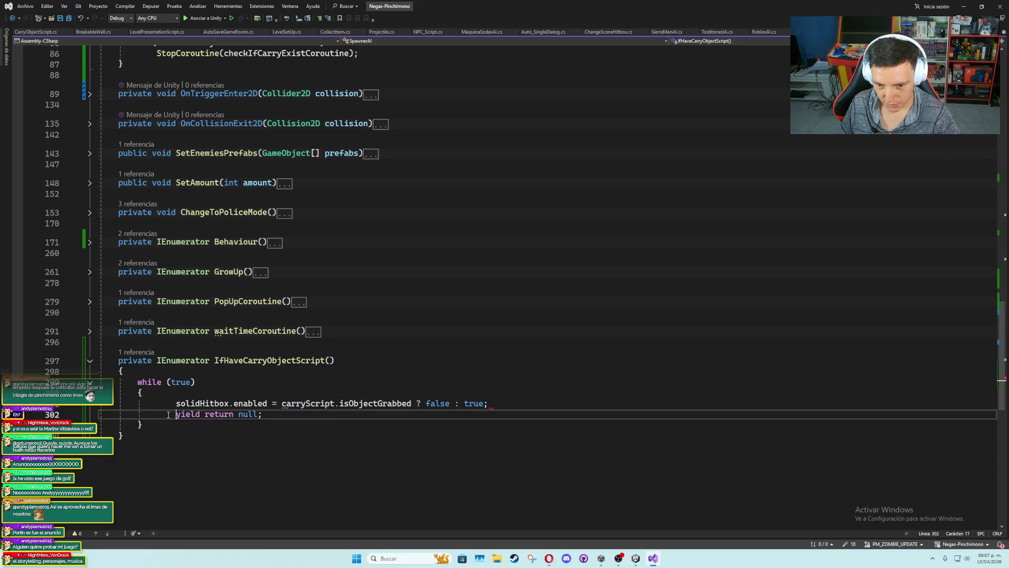
{"action": "key", "text": "Up"}
{"action": "key", "text": "shift+Tab"}
{"action": "left_click", "coordinate": [176, 414]}
{"action": "key", "text": "shift+Tab"}
{"action": "left_click", "coordinate": [292, 415]}
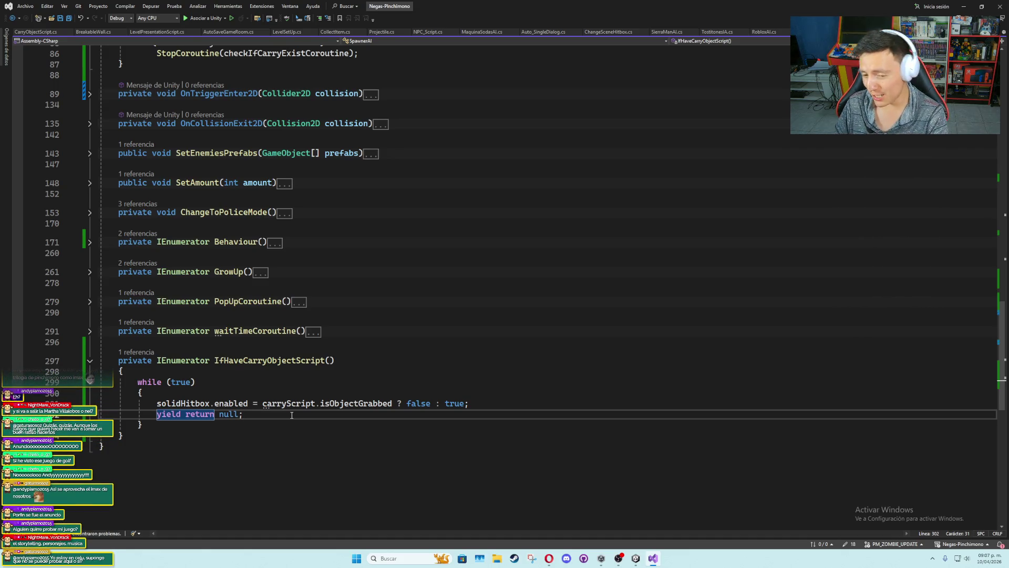
{"action": "left_click", "coordinate": [334, 369]}
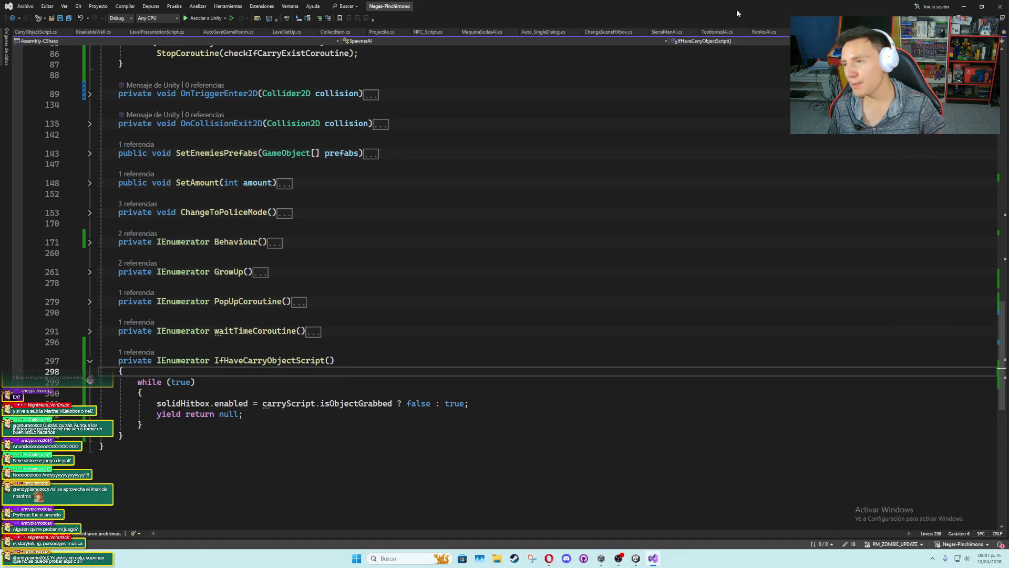
{"action": "left_click", "coordinate": [964, 6]}
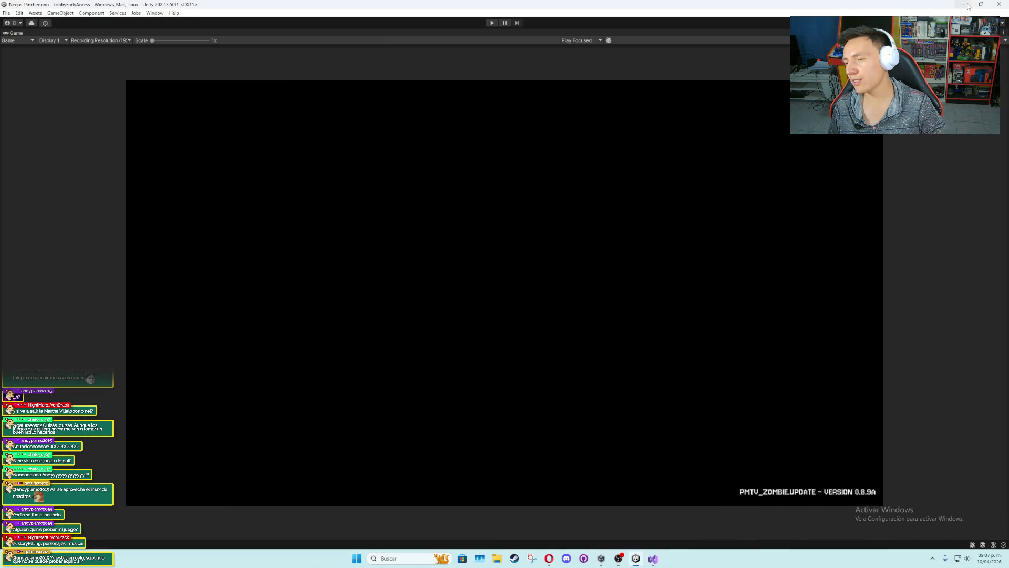
Run and stop another playtest, then select PoliceSpawner in the Hierarchy
{"action": "left_click", "coordinate": [492, 23]}
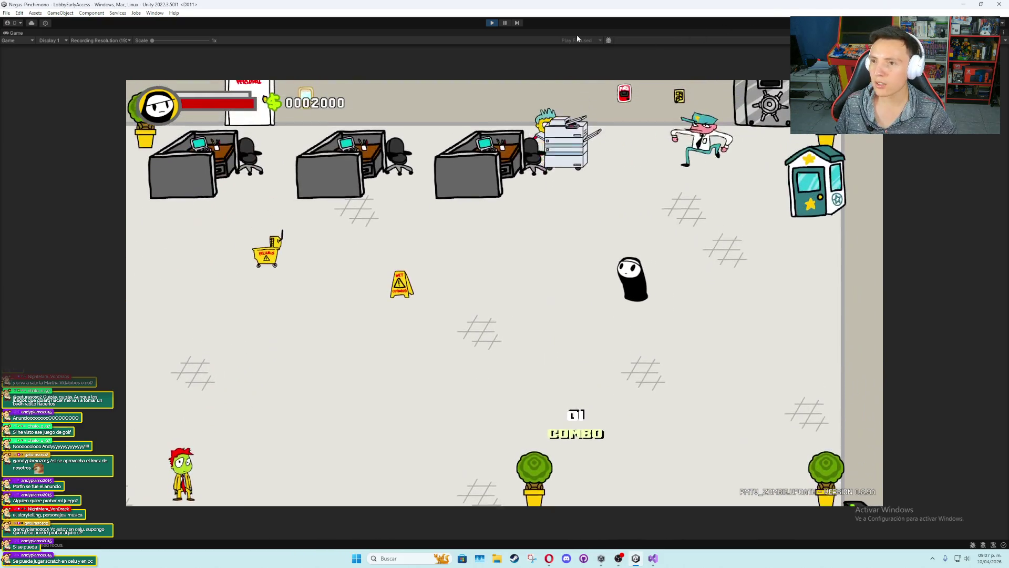
{"action": "left_click", "coordinate": [497, 25]}
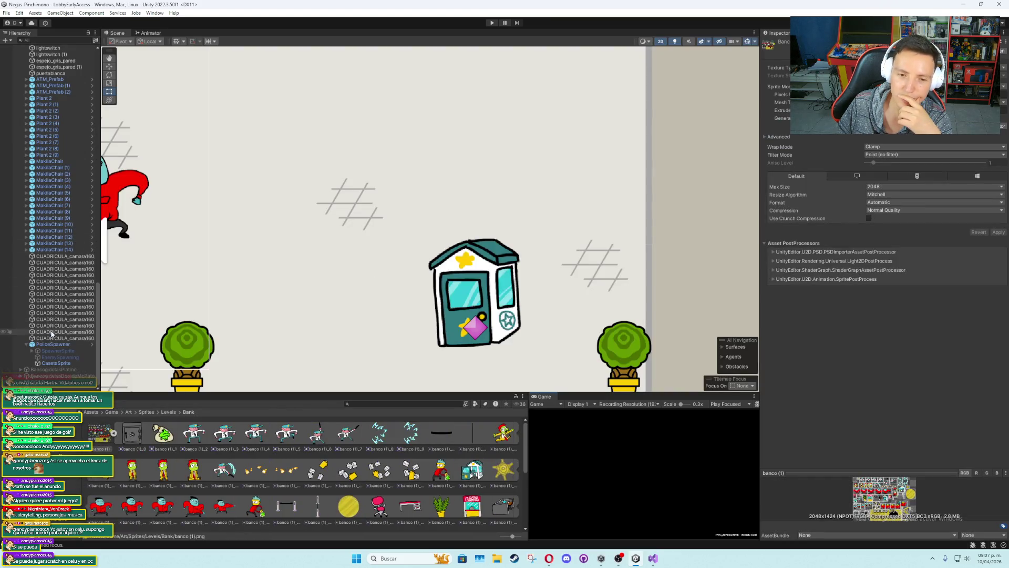
{"action": "left_click", "coordinate": [53, 344]}
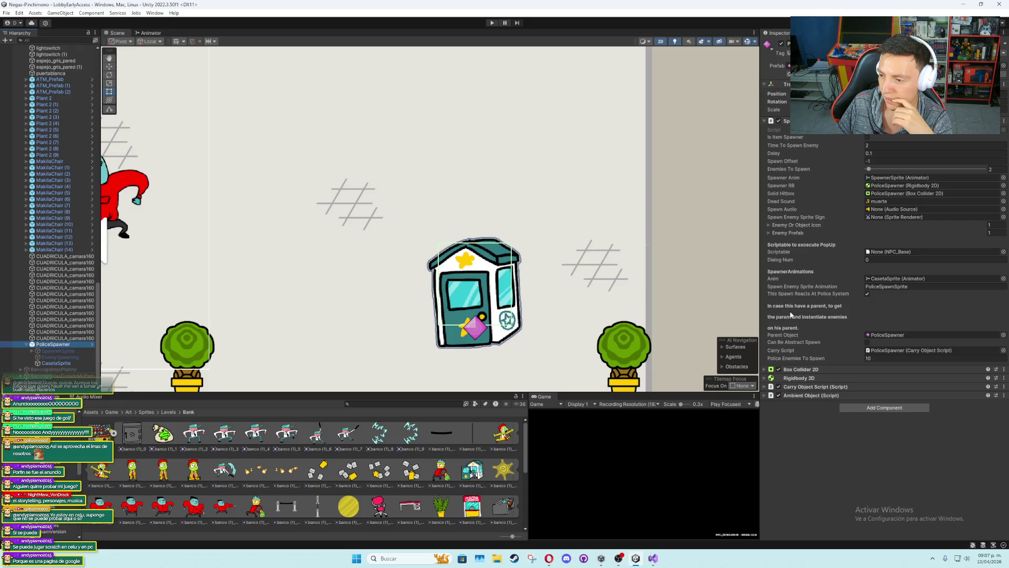
Expand and review the PoliceSpawner's Ambient Object (Script) fields, collapse it, and return to SpawnerAI in Visual Studio
{"action": "left_click", "coordinate": [765, 401]}
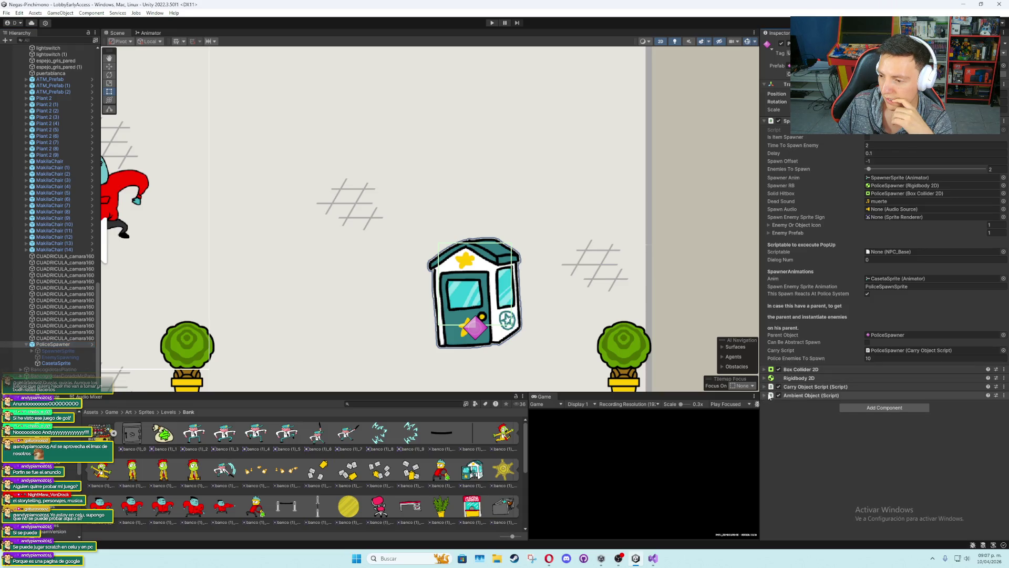
{"action": "left_click", "coordinate": [770, 395]}
{"action": "scroll", "coordinate": [799, 358], "scroll_direction": "down", "scroll_amount": 5}
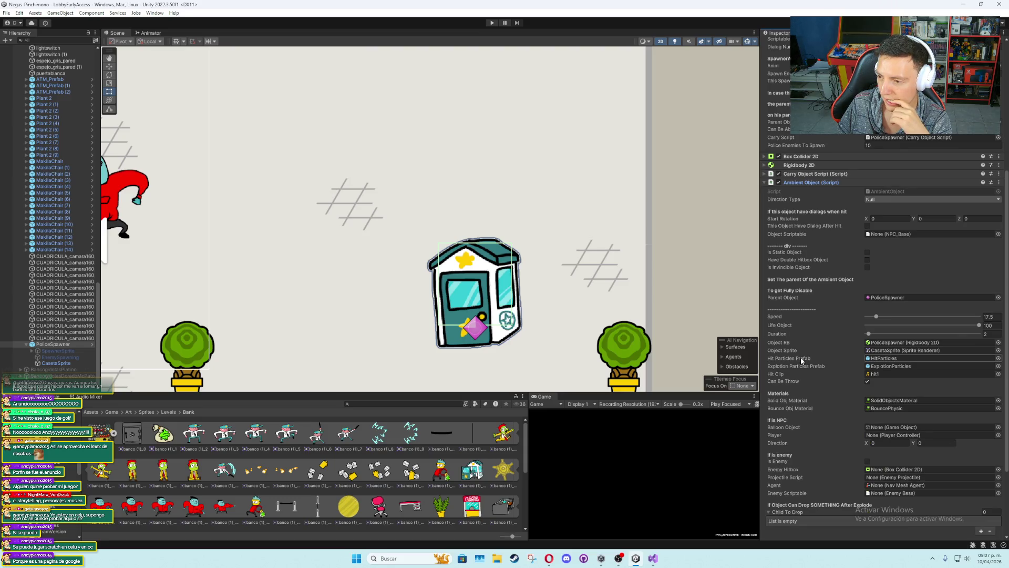
{"action": "scroll", "coordinate": [801, 360], "scroll_direction": "down", "scroll_amount": 1}
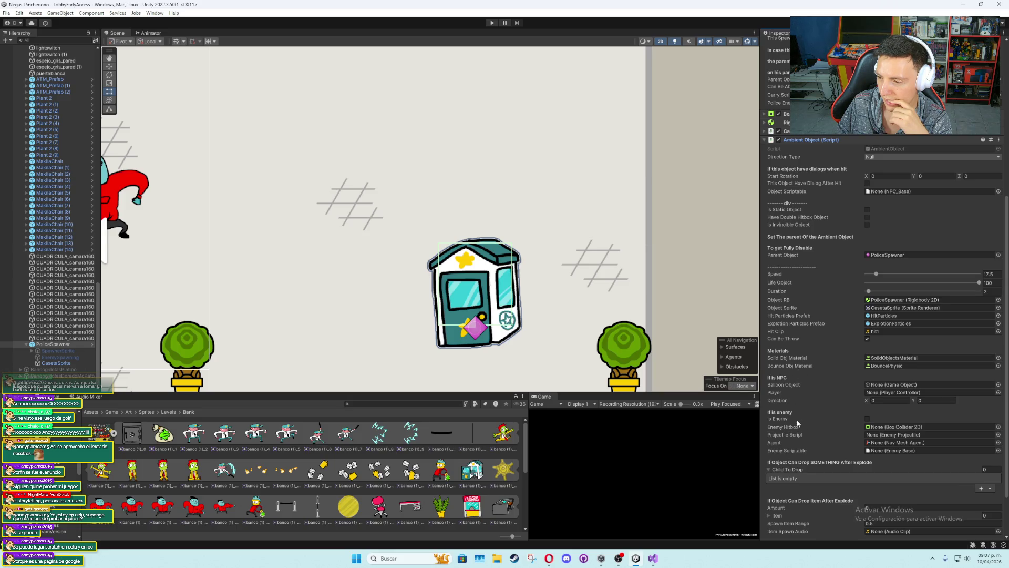
{"action": "scroll", "coordinate": [803, 401], "scroll_direction": "down", "scroll_amount": 2}
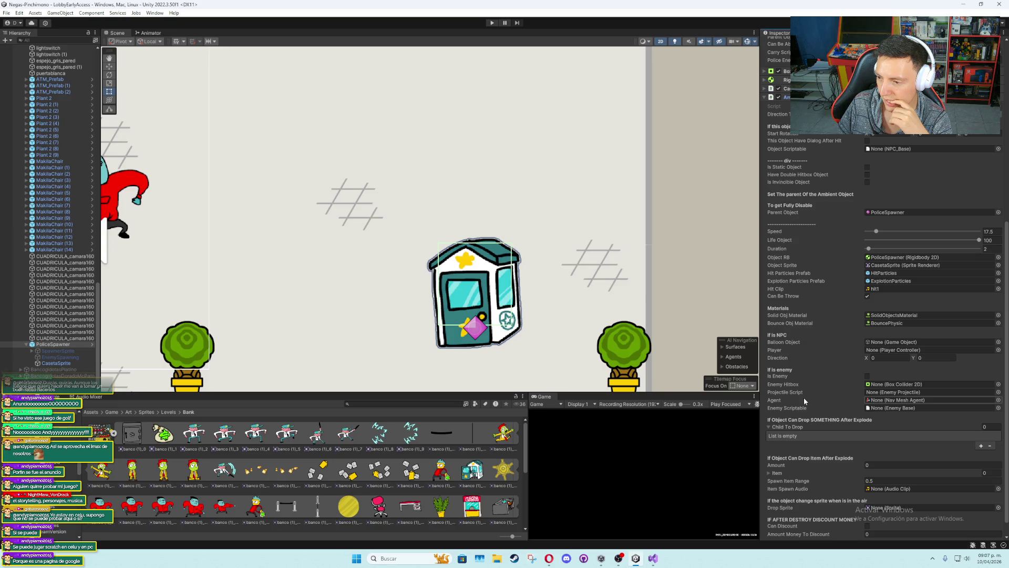
{"action": "scroll", "coordinate": [803, 401], "scroll_direction": "down", "scroll_amount": 1}
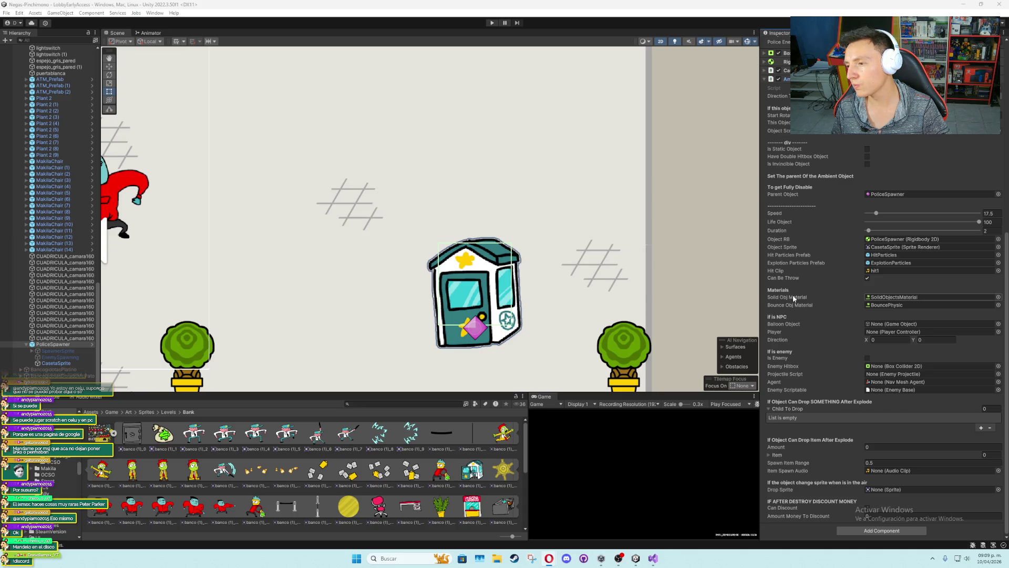
{"action": "scroll", "coordinate": [792, 263], "scroll_direction": "up", "scroll_amount": 3}
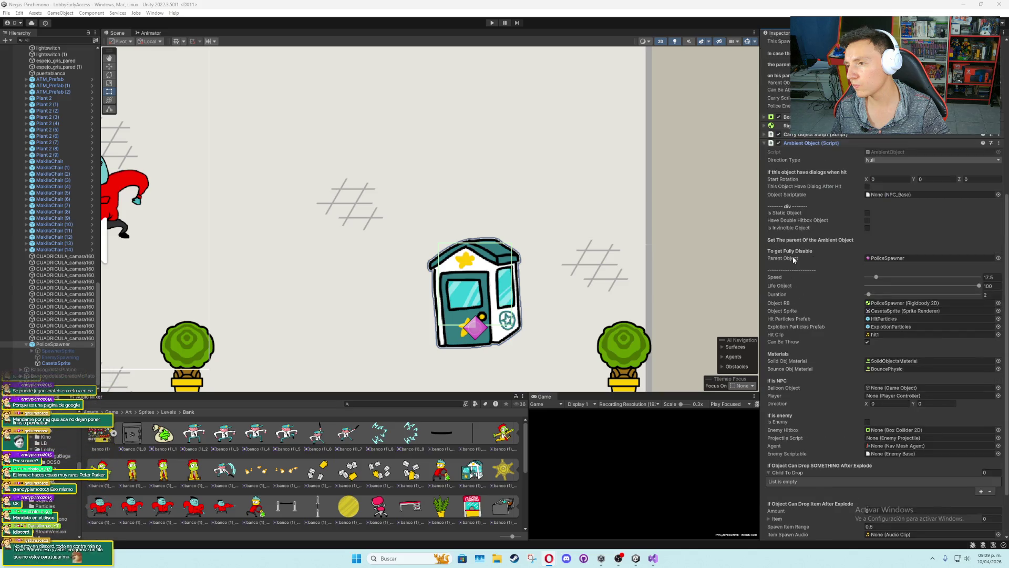
{"action": "left_click", "coordinate": [766, 140]}
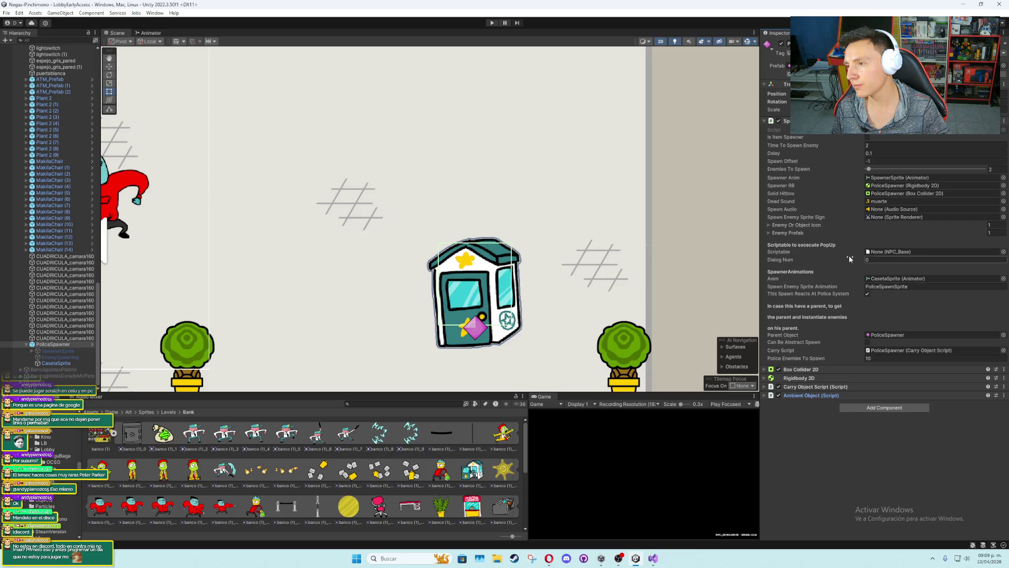
{"action": "left_click", "coordinate": [653, 558]}
{"action": "scroll", "coordinate": [368, 300], "scroll_direction": "up", "scroll_amount": 7}
Unfold SpawnerAI's OnCollisionExit2D method to show its early return and velocity reset, then save with Ctrl+S
{"action": "scroll", "coordinate": [357, 310], "scroll_direction": "down", "scroll_amount": 6}
{"action": "scroll", "coordinate": [358, 309], "scroll_direction": "down", "scroll_amount": 5}
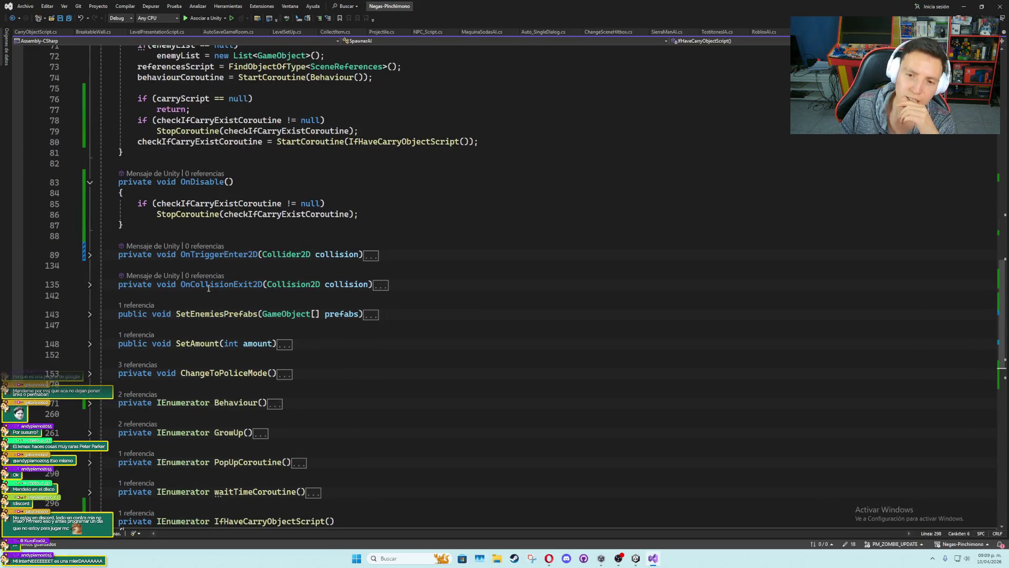
{"action": "left_click", "coordinate": [88, 256]}
{"action": "left_click", "coordinate": [88, 255]}
{"action": "left_click", "coordinate": [89, 285]}
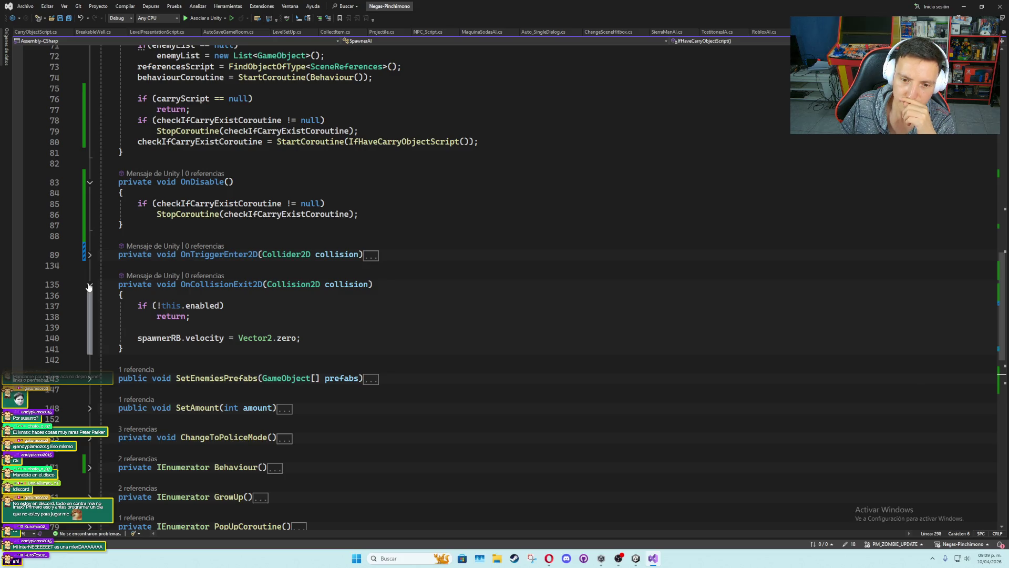
{"action": "mouse_move", "coordinate": [224, 306]}
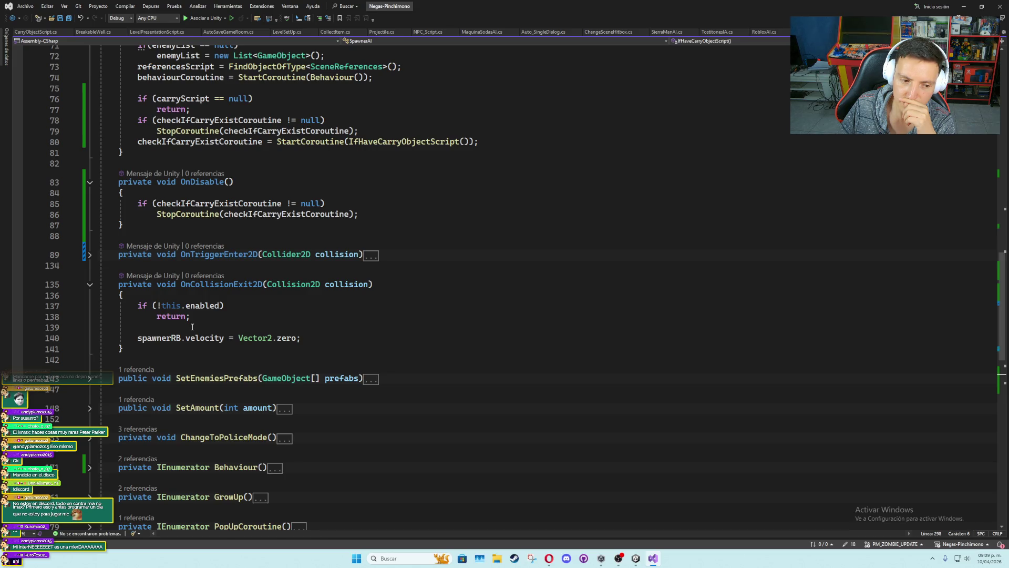
{"action": "left_click", "coordinate": [192, 327]}
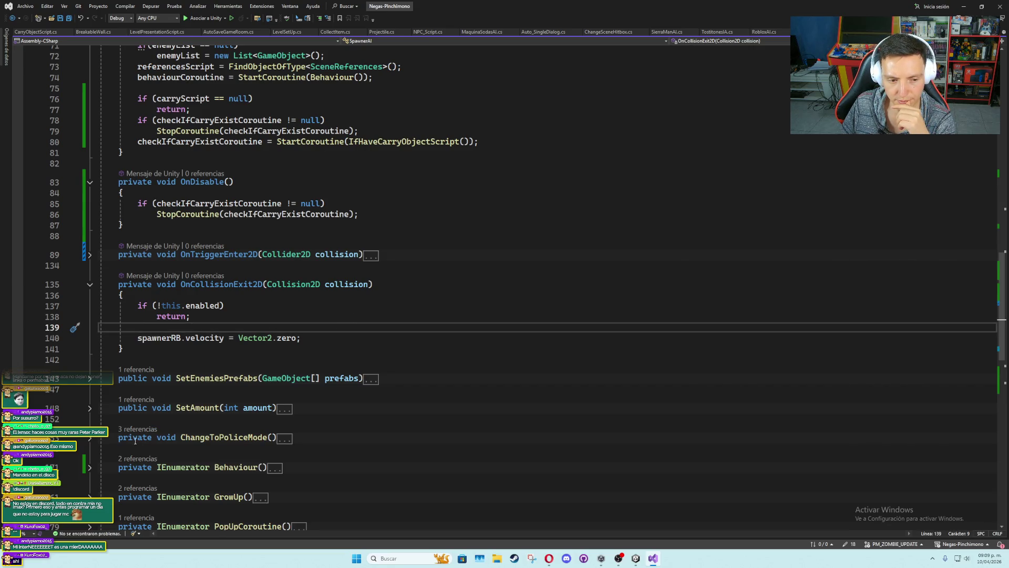
{"action": "key", "text": "ctrl+s"}
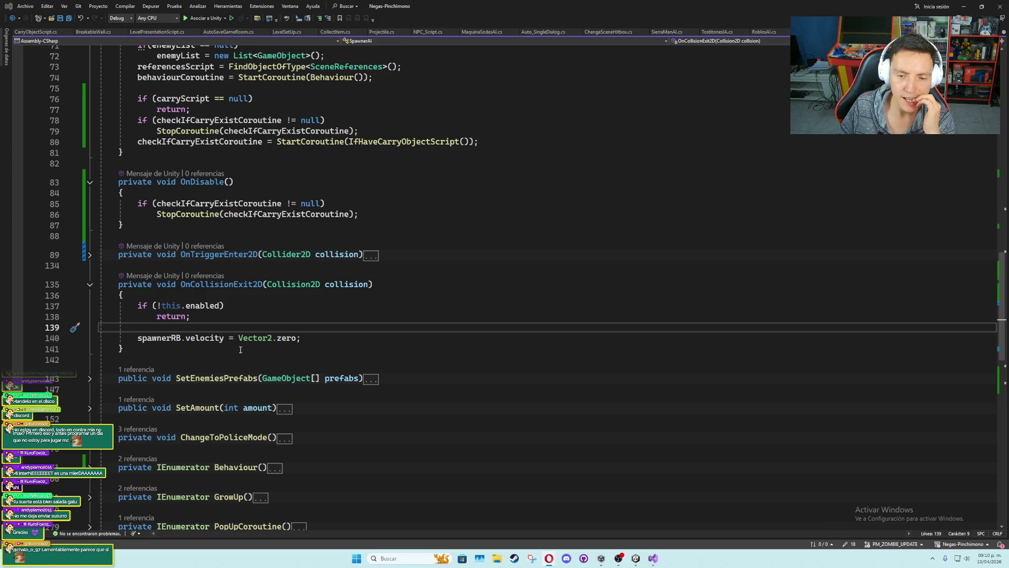
Begin extending the early-return check with && and adjust blank lines around the carryScript field
{"action": "left_click", "coordinate": [252, 331]}
{"action": "left_click", "coordinate": [223, 305]}
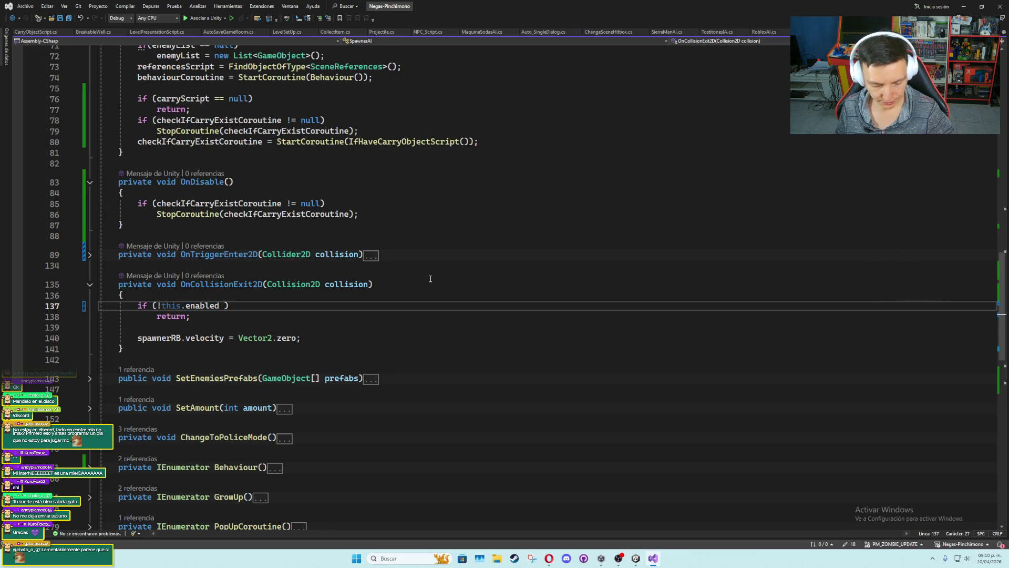
{"action": "type", "text": "&&"}
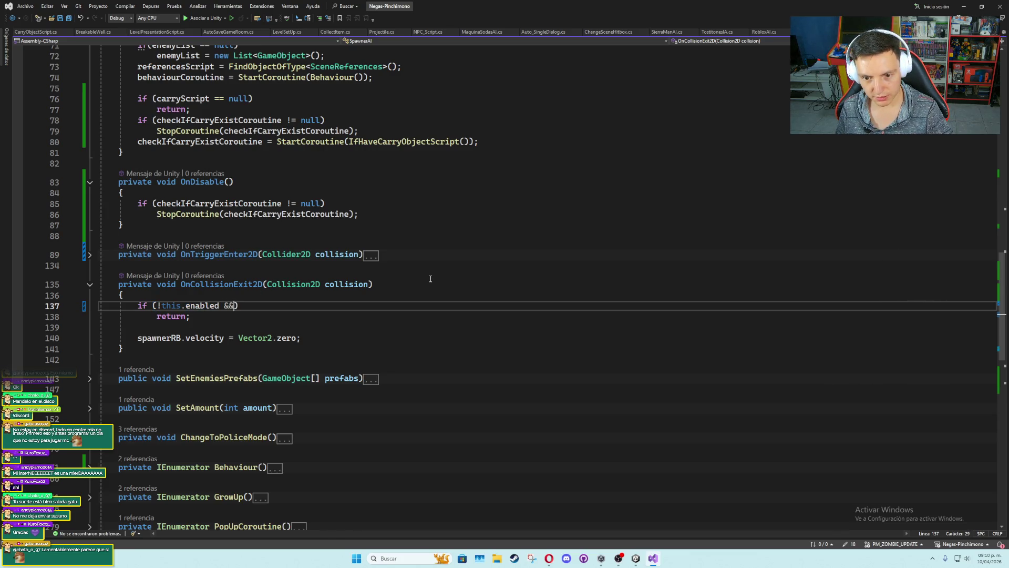
{"action": "scroll", "coordinate": [430, 279], "scroll_direction": "up", "scroll_amount": 10}
{"action": "left_click", "coordinate": [357, 306]}
{"action": "key", "text": "Return"}
{"action": "key", "text": "Up"}
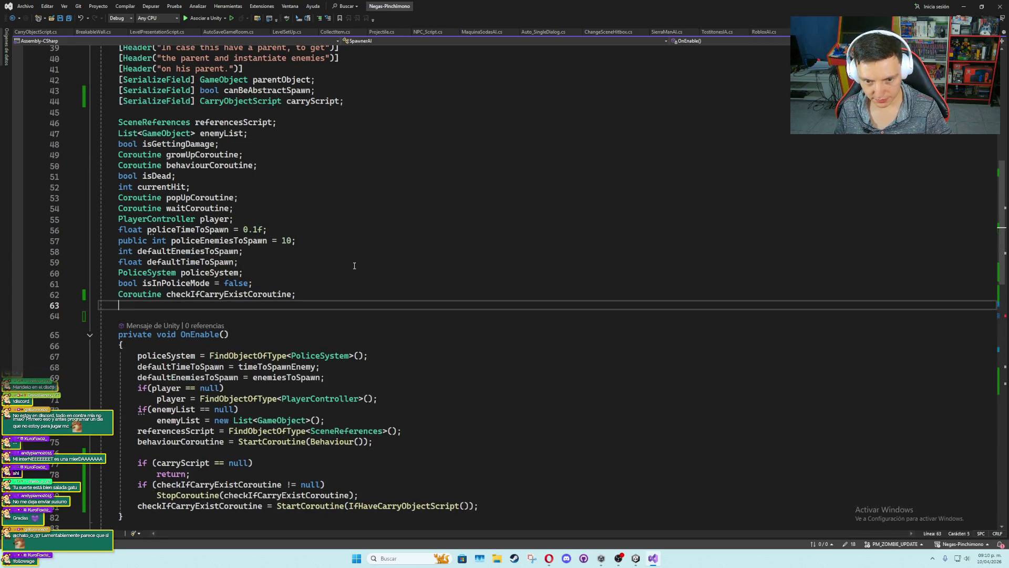
{"action": "left_click", "coordinate": [328, 113]}
{"action": "key", "text": "Return"}
{"action": "key", "text": "Up"}
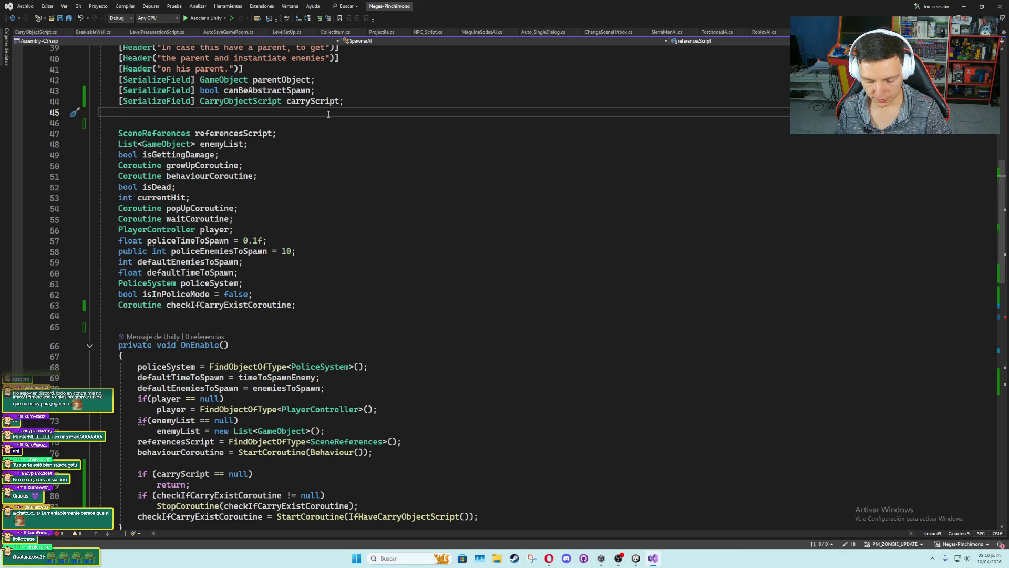
{"action": "key", "text": "BackSpace"}
{"action": "scroll", "coordinate": [204, 345], "scroll_direction": "down", "scroll_amount": 9}
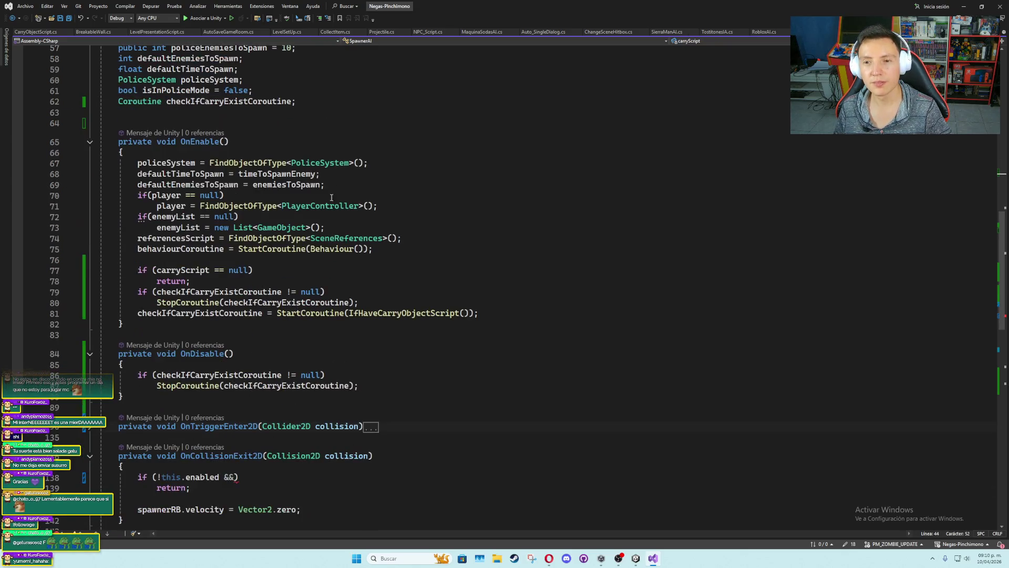
Finish the condition as if (!this.enabled || carryScript != null) and switch back to Unity
{"action": "left_click", "coordinate": [225, 381]}
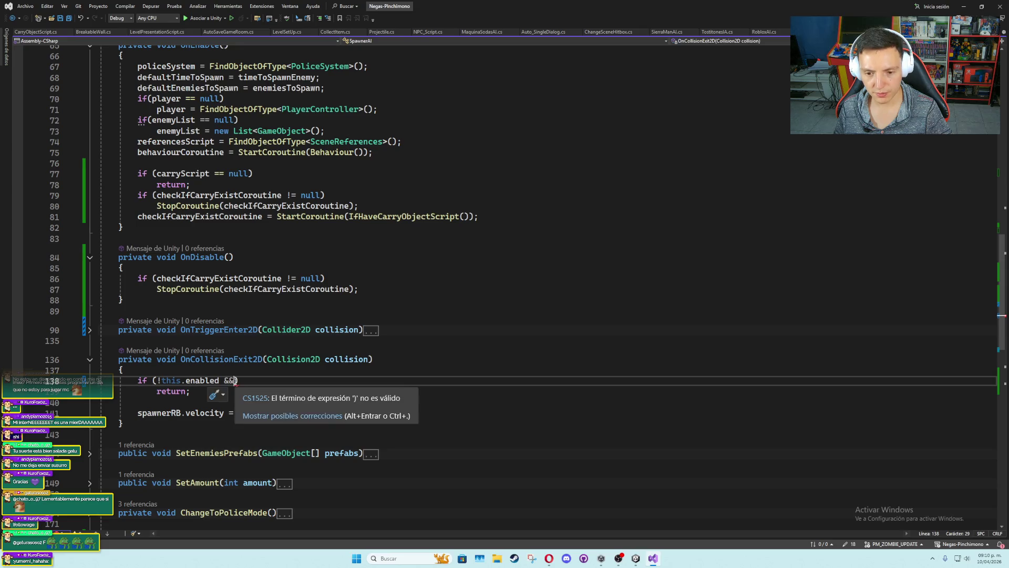
{"action": "left_click", "coordinate": [236, 380]}
{"action": "key", "text": "BackSpace"}
{"action": "key", "text": "BackSpace"}
{"action": "type", "text": "|| carry"}
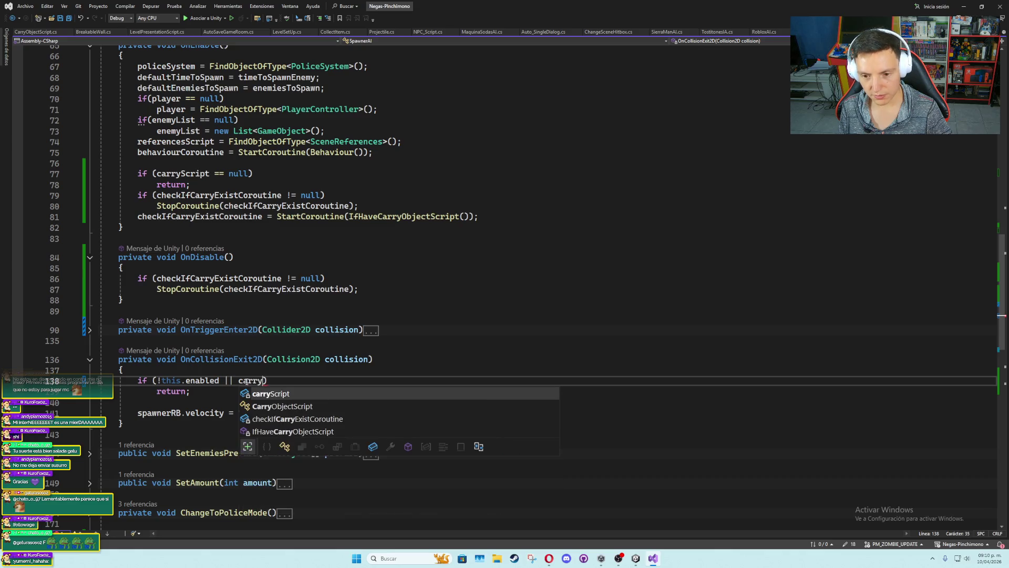
{"action": "key", "text": "Tab"}
{"action": "type", "text": "!= nul"}
{"action": "key", "text": "Tab"}
{"action": "key", "text": "Up"}
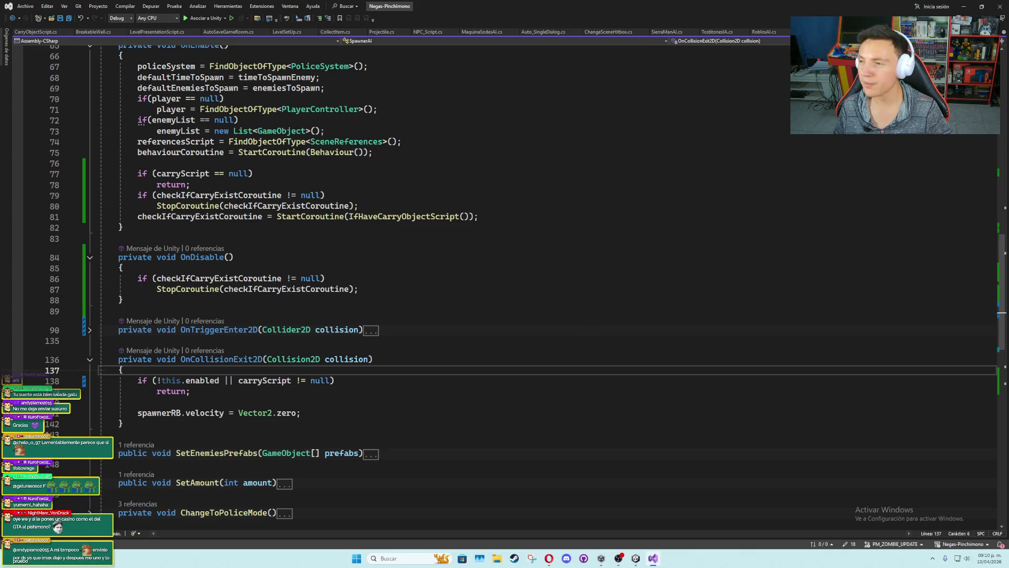
{"action": "left_click", "coordinate": [964, 6]}
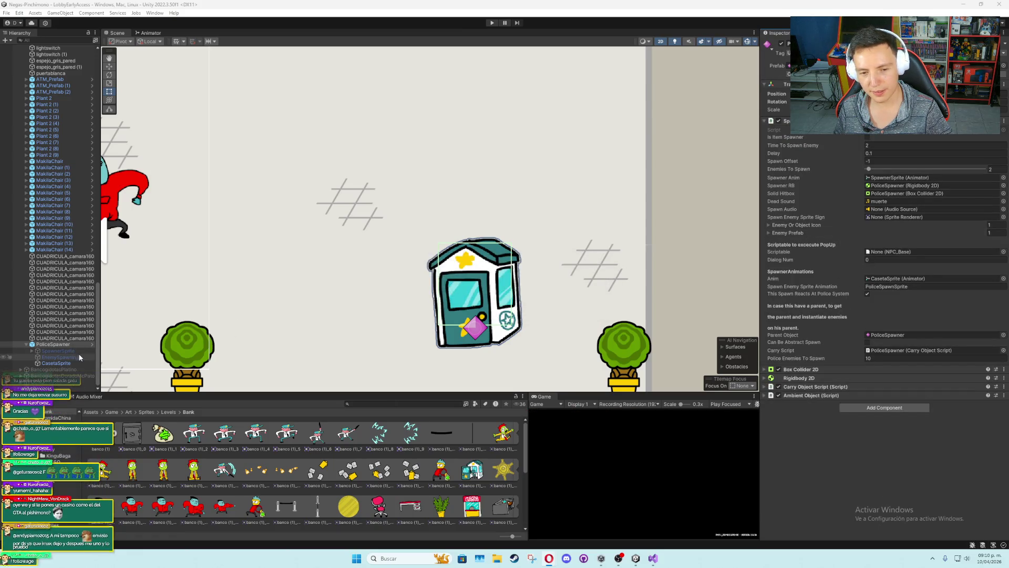
Change the PoliceSpawner Box Collider 2D Offset Y from 0.72 to 0.51, then start Play mode
{"action": "left_click", "coordinate": [792, 369]}
{"action": "left_click", "coordinate": [911, 432]}
{"action": "left_click_drag", "start_coordinate": [911, 432], "coordinate": [907, 432]}
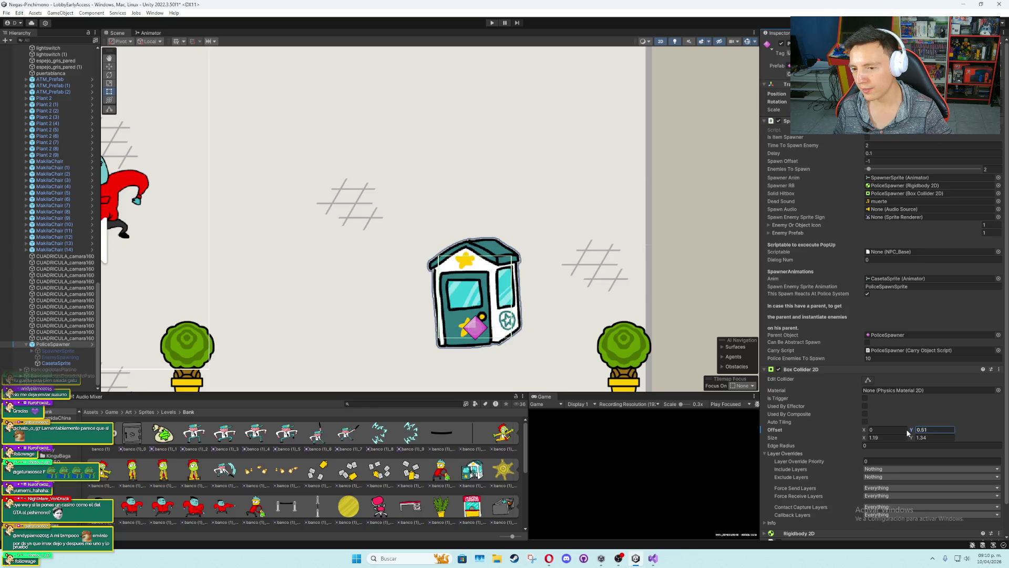
{"action": "left_click", "coordinate": [492, 23]}
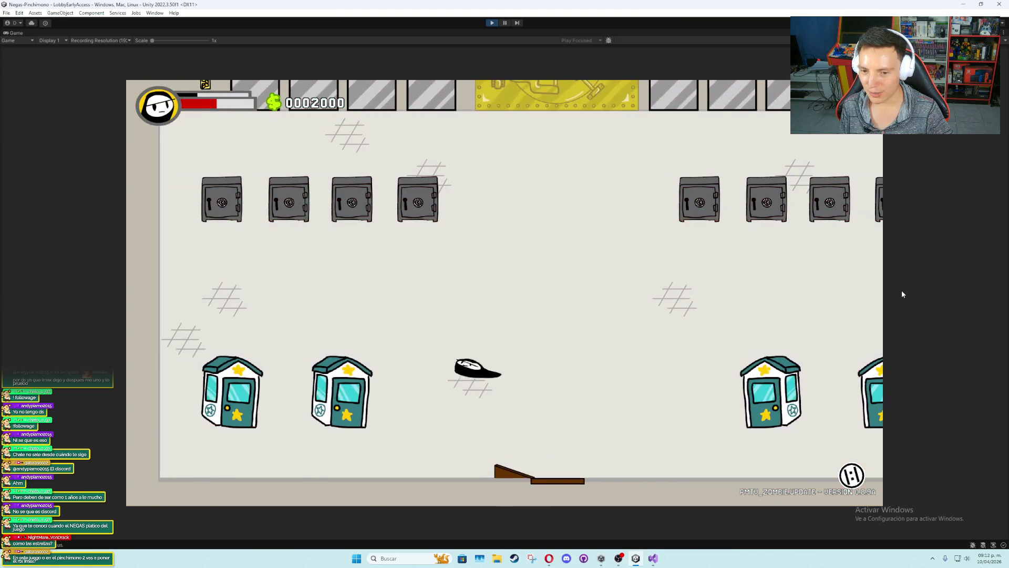
Attack and dash across the bank floor toward the vault using J and WASD
{"action": "key", "text": "j"}
{"action": "key", "text": "j"}
{"action": "key", "text": "j"}
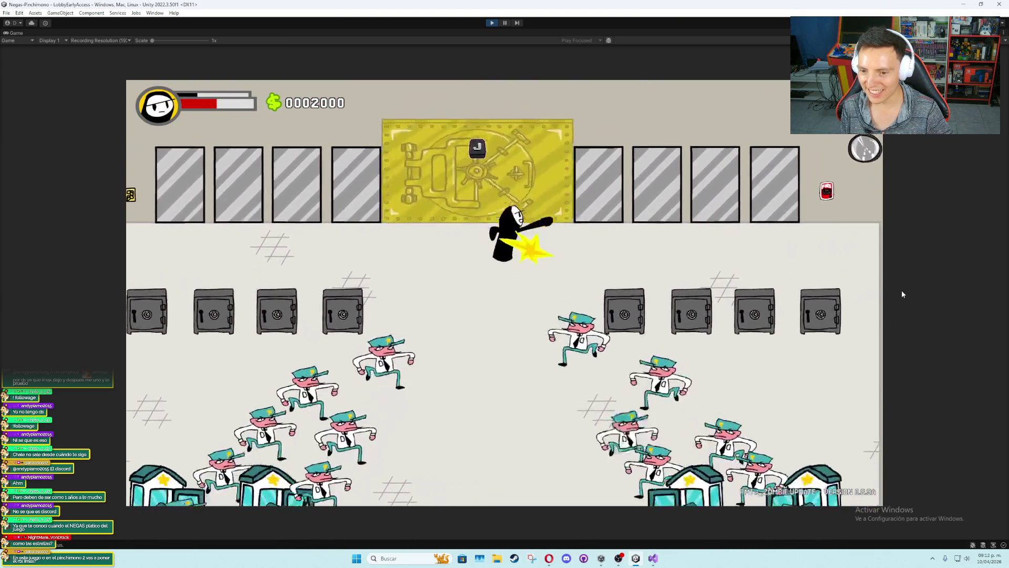
{"action": "key", "text": "a"}
{"action": "key", "text": "j"}
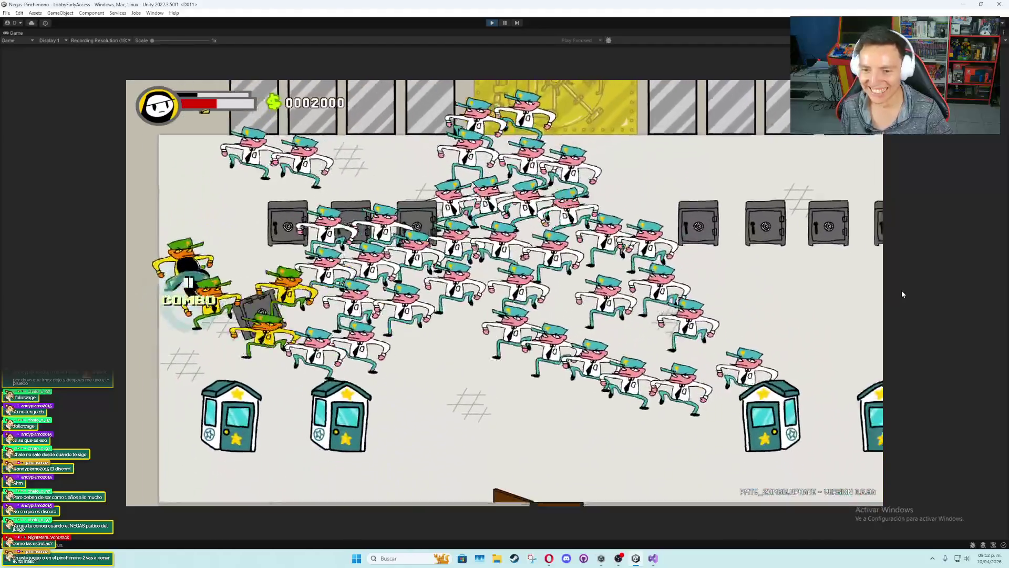
{"action": "key", "text": "d"}
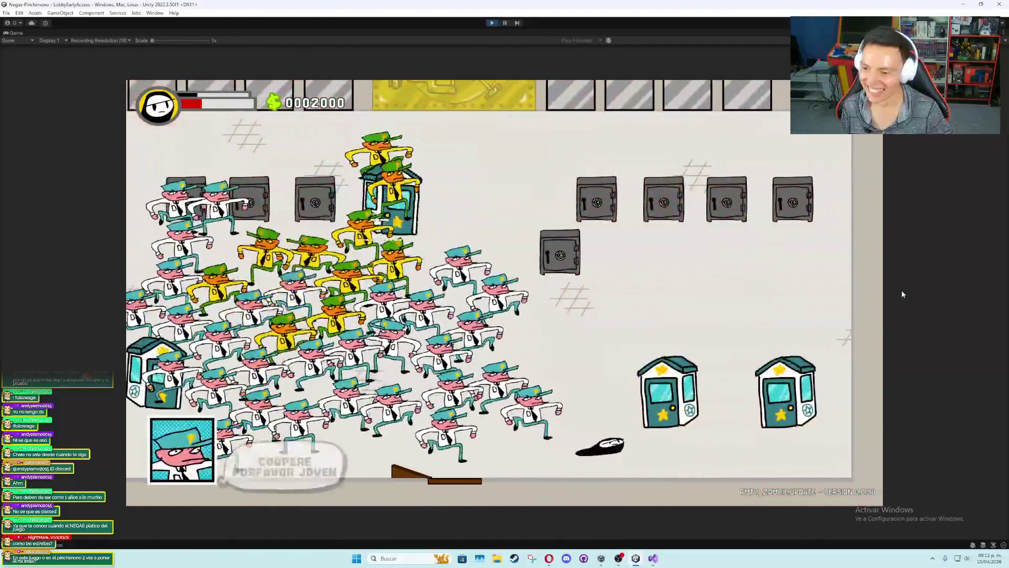
{"action": "key", "text": "d"}
{"action": "key", "text": "w"}
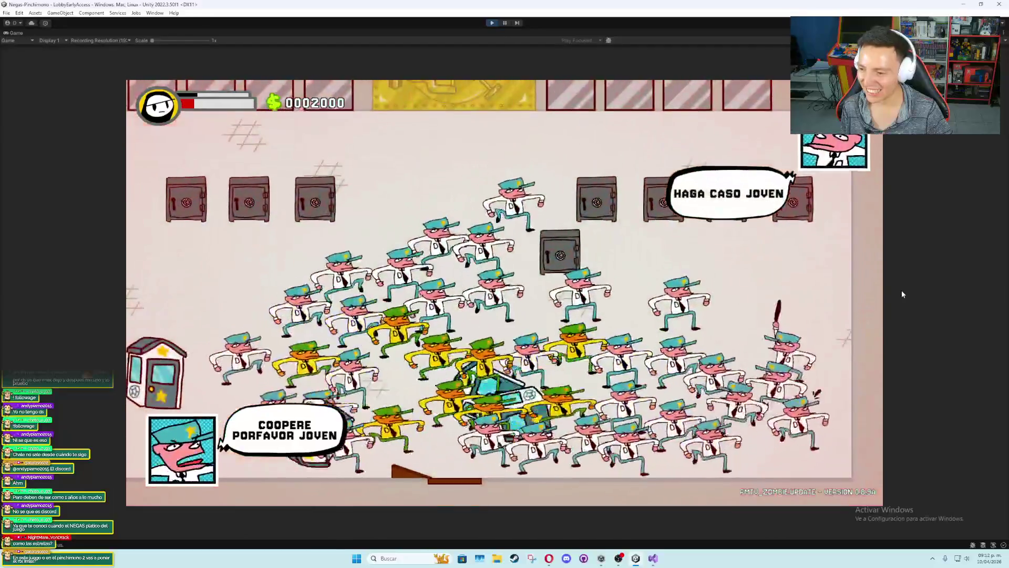
Attack the guard swarm near the vault until Game Over, then stop play mode
{"action": "key", "text": "a"}
{"action": "key", "text": "j"}
{"action": "key", "text": "j"}
{"action": "key", "text": "j"}
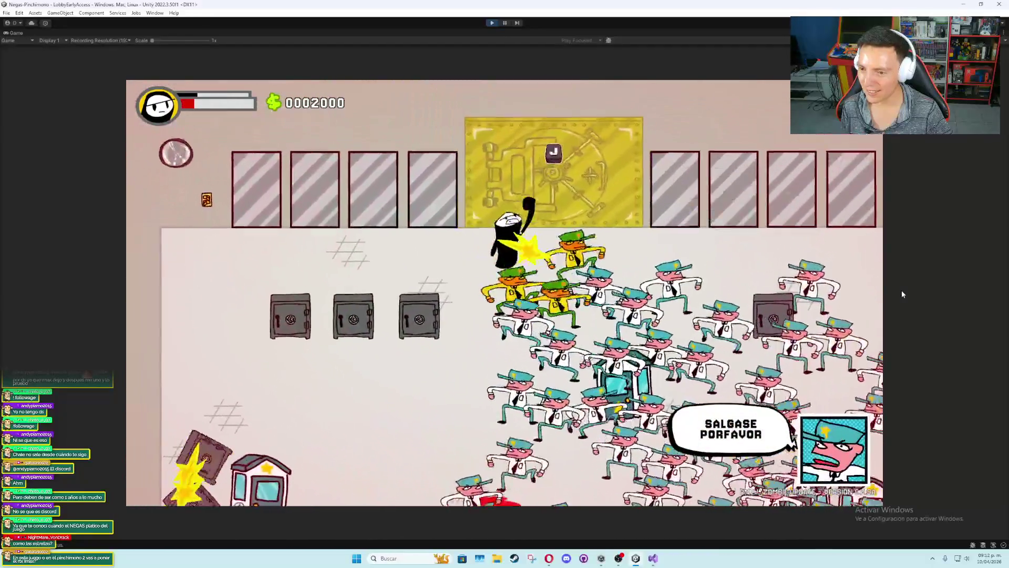
{"action": "key", "text": "d"}
{"action": "key", "text": "j"}
{"action": "key", "text": "j"}
{"action": "key", "text": "j"}
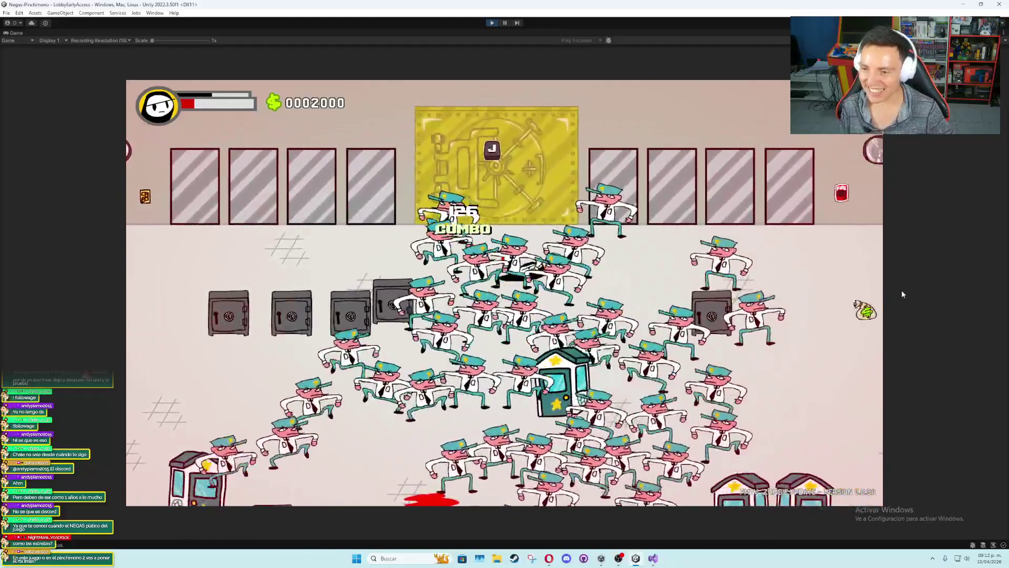
{"action": "key", "text": "s"}
{"action": "key", "text": "j"}
{"action": "key", "text": "j"}
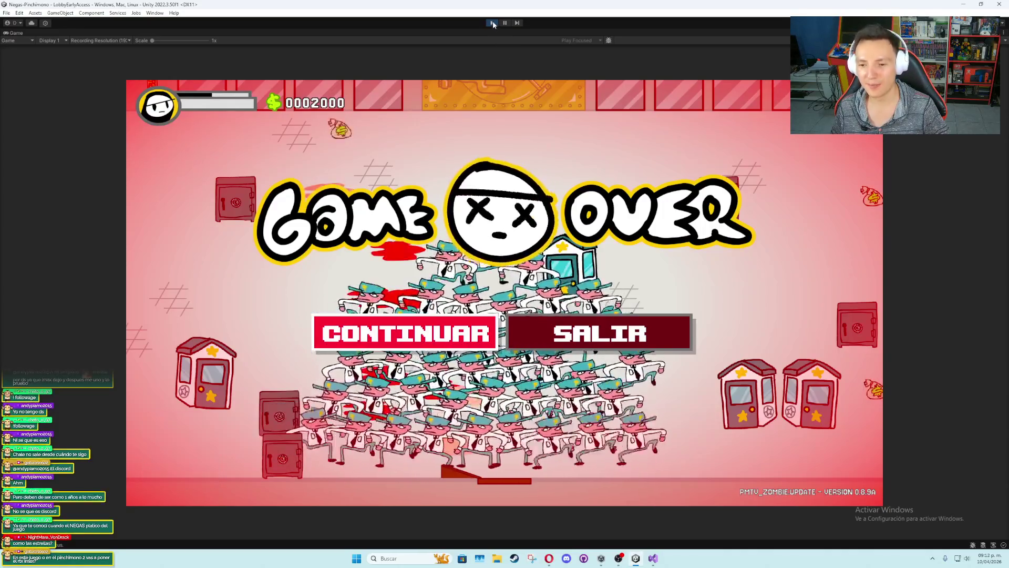
{"action": "left_click", "coordinate": [493, 23]}
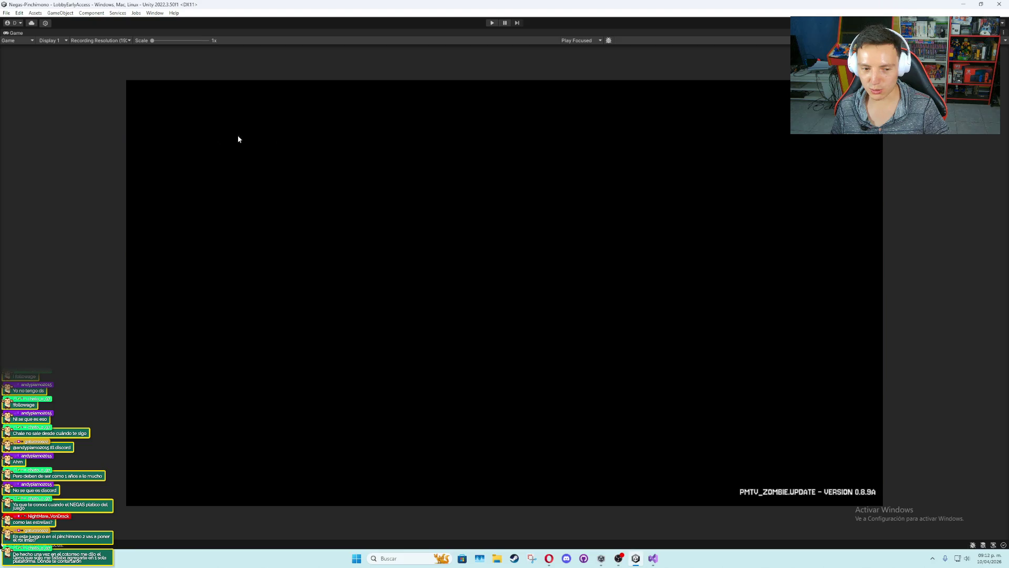
Restore Unity's full editor layout from the maximized Game view, then switch to the Google Docs notes
{"action": "double_click", "coordinate": [21, 33]}
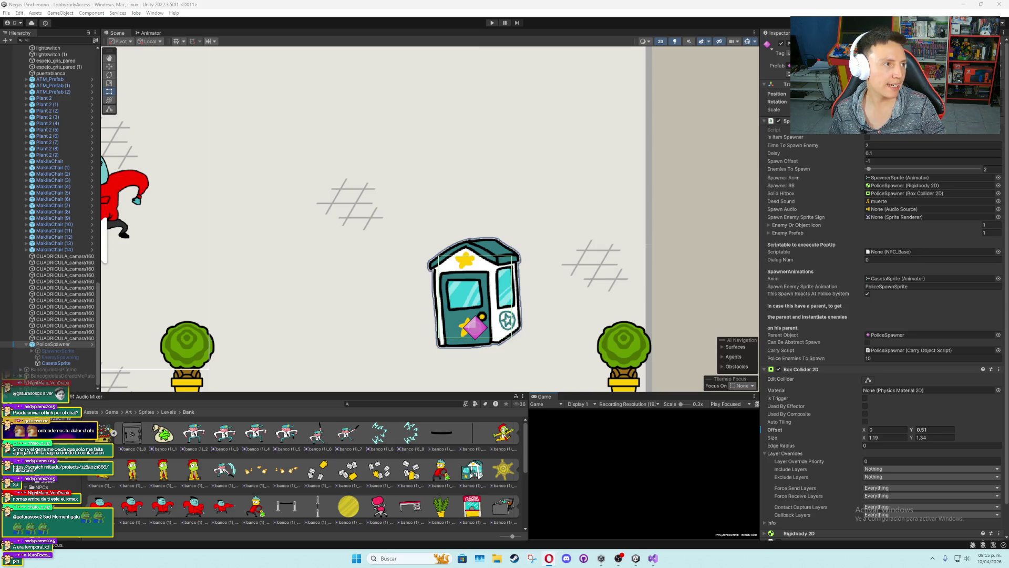
{"action": "key", "text": "alt+Tab"}
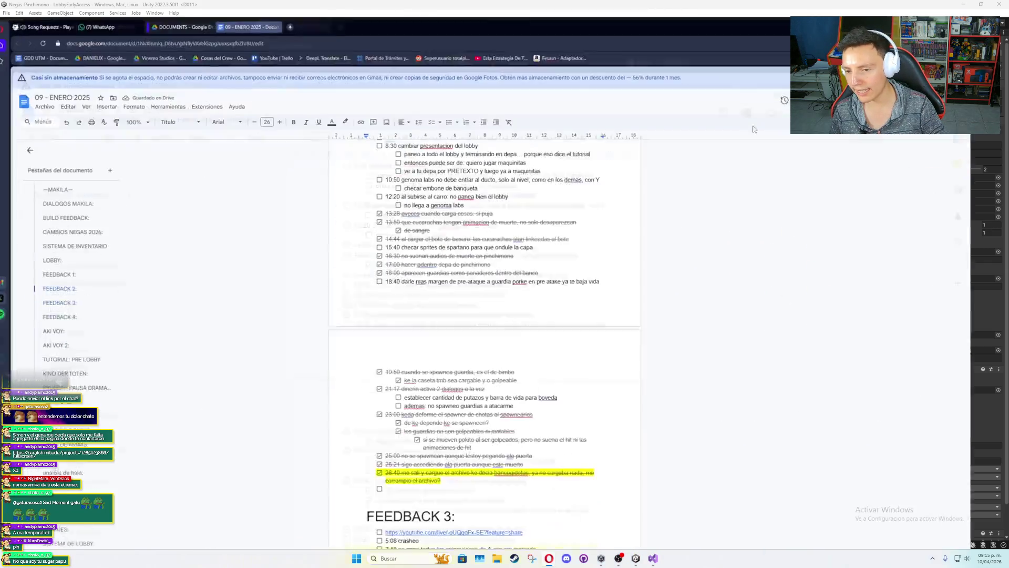
Scroll up and down through the FEEDBACK 1–4 sections of the '09 - ENERO 2025' document
{"action": "scroll", "coordinate": [518, 294], "scroll_direction": "up", "scroll_amount": 20}
{"action": "scroll", "coordinate": [518, 346], "scroll_direction": "down", "scroll_amount": 15}
{"action": "scroll", "coordinate": [508, 342], "scroll_direction": "down", "scroll_amount": 20}
{"action": "scroll", "coordinate": [508, 343], "scroll_direction": "down", "scroll_amount": 20}
{"action": "scroll", "coordinate": [508, 343], "scroll_direction": "up", "scroll_amount": 20}
{"action": "scroll", "coordinate": [508, 343], "scroll_direction": "up", "scroll_amount": 20}
{"action": "scroll", "coordinate": [508, 342], "scroll_direction": "down", "scroll_amount": 5}
{"action": "scroll", "coordinate": [505, 342], "scroll_direction": "up", "scroll_amount": 4}
{"action": "scroll", "coordinate": [501, 343], "scroll_direction": "down", "scroll_amount": 5}
{"action": "scroll", "coordinate": [501, 343], "scroll_direction": "down", "scroll_amount": 4}
{"action": "scroll", "coordinate": [508, 343], "scroll_direction": "down", "scroll_amount": 7}
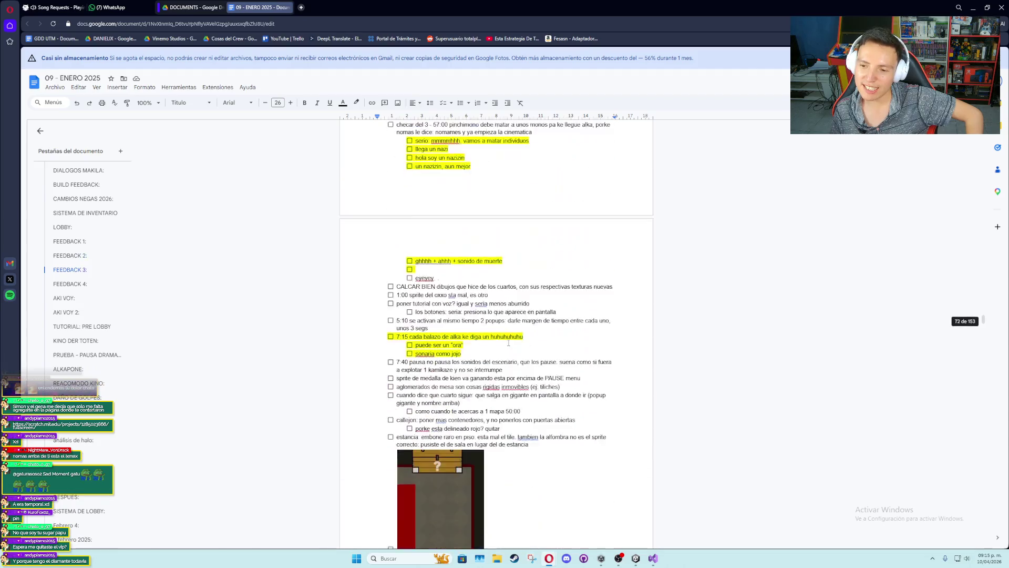
{"action": "scroll", "coordinate": [508, 342], "scroll_direction": "down", "scroll_amount": 5}
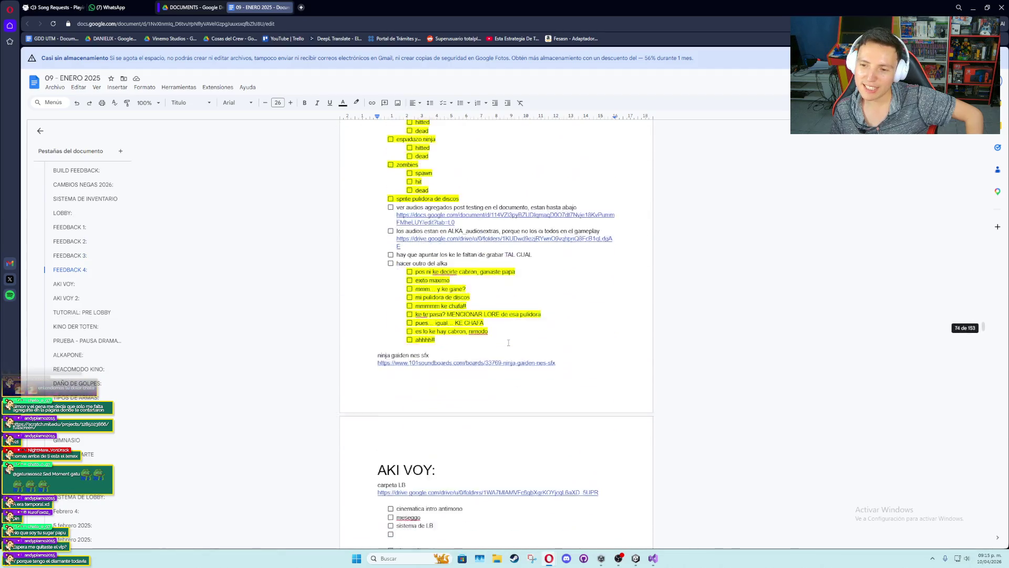
{"action": "scroll", "coordinate": [508, 342], "scroll_direction": "up", "scroll_amount": 2}
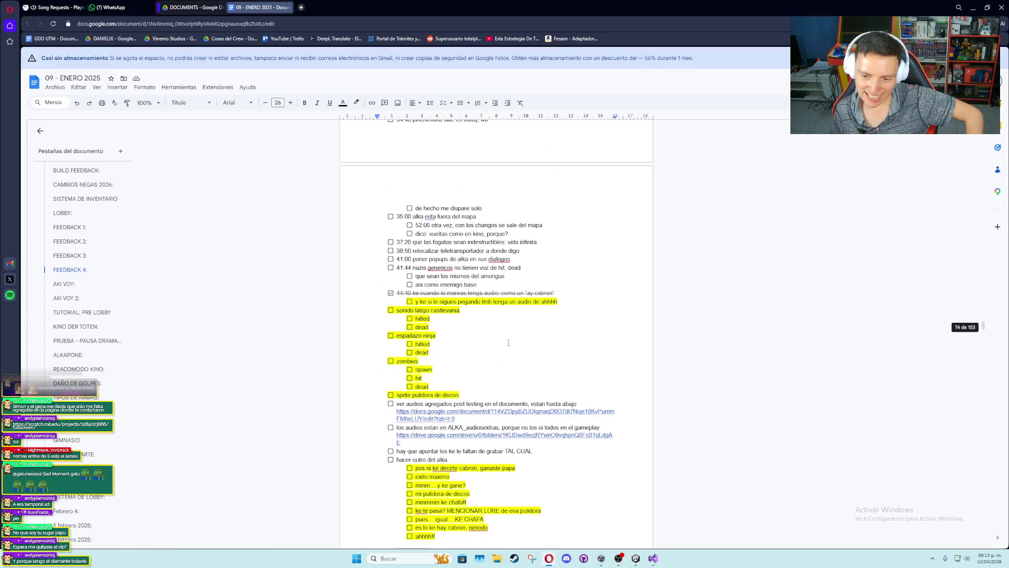
{"action": "scroll", "coordinate": [509, 343], "scroll_direction": "down", "scroll_amount": 2}
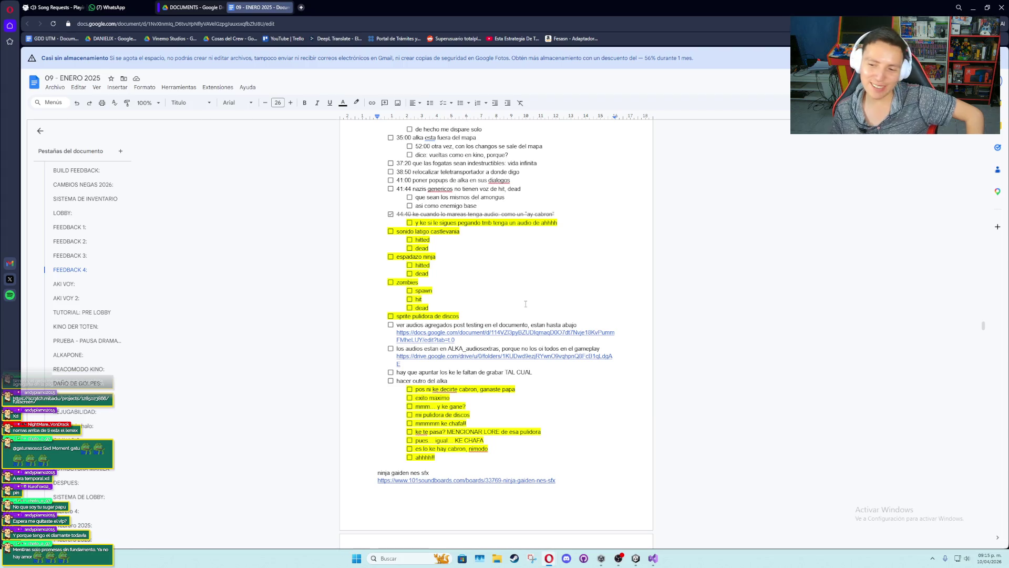
{"action": "scroll", "coordinate": [516, 294], "scroll_direction": "up", "scroll_amount": 10}
{"action": "scroll", "coordinate": [516, 288], "scroll_direction": "up", "scroll_amount": 20}
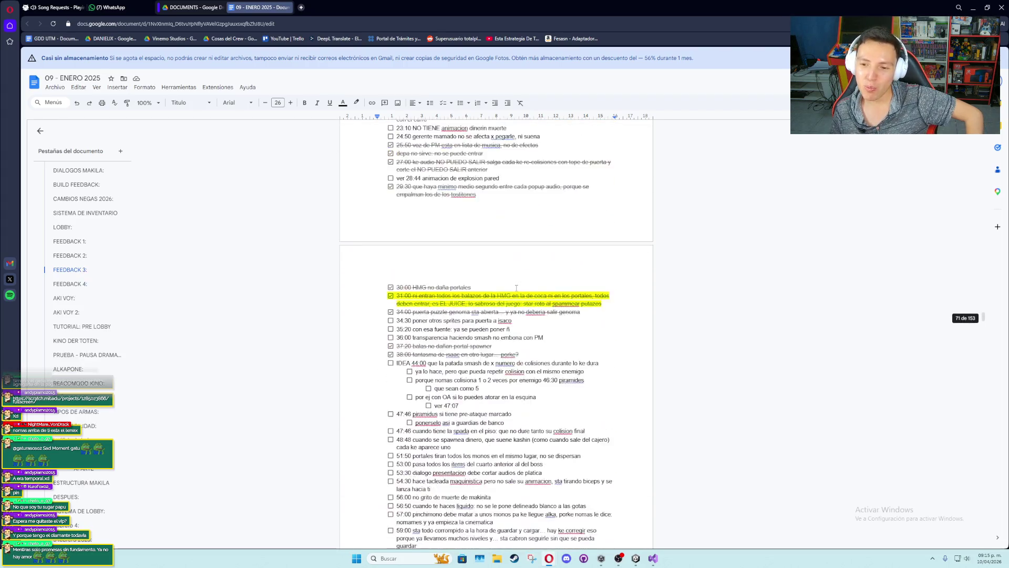
{"action": "scroll", "coordinate": [516, 288], "scroll_direction": "up", "scroll_amount": 20}
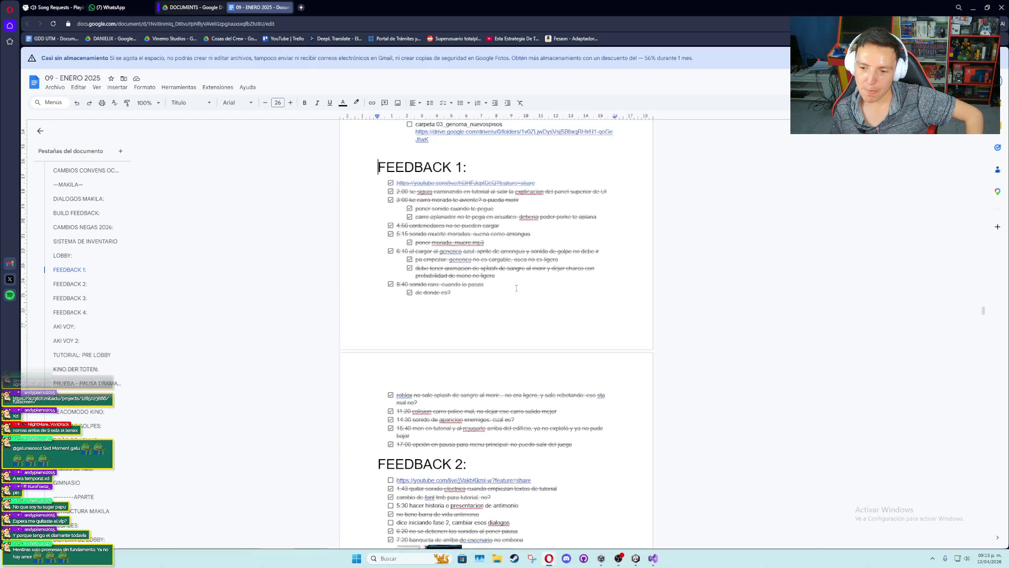
{"action": "scroll", "coordinate": [516, 288], "scroll_direction": "up", "scroll_amount": 5}
{"action": "scroll", "coordinate": [516, 288], "scroll_direction": "down", "scroll_amount": 14}
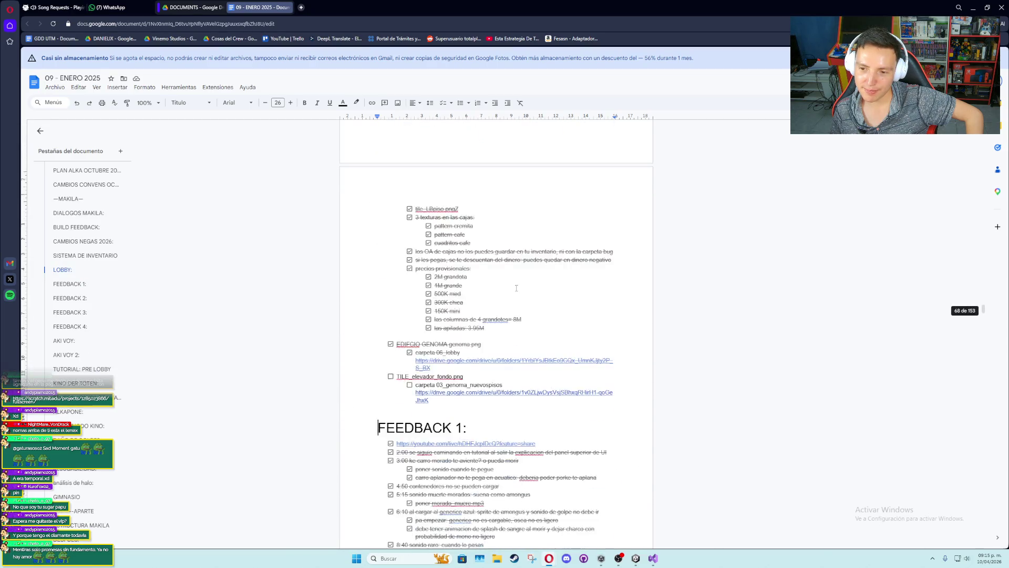
{"action": "scroll", "coordinate": [516, 288], "scroll_direction": "down", "scroll_amount": 3}
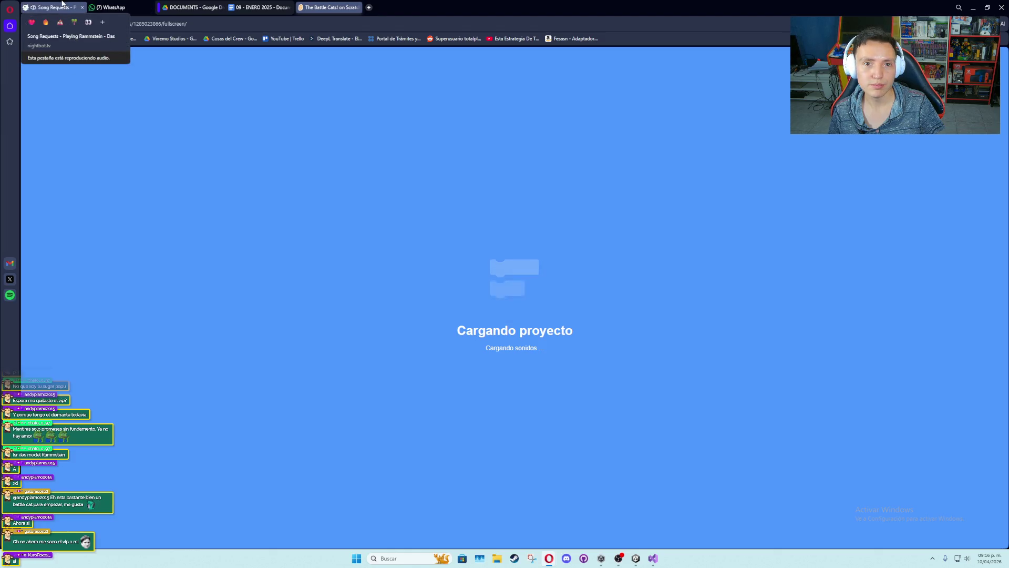
Pause the music in the song requests tab and return to the Scratch game tab
{"action": "left_click", "coordinate": [62, 4]}
{"action": "left_click", "coordinate": [409, 128]}
{"action": "key", "text": "ctrl+Tab"}
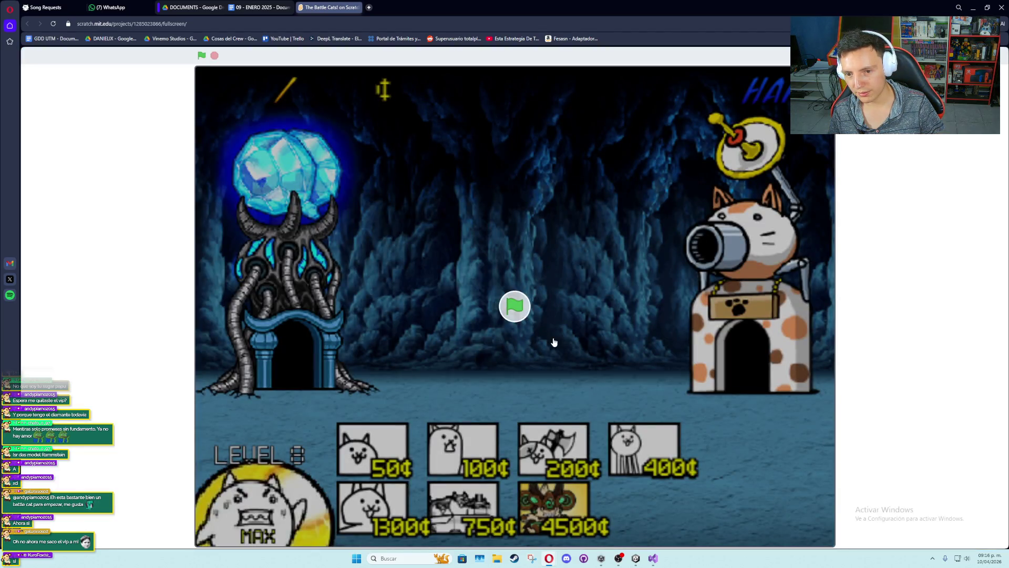
Start a Survivor Mode battle with the Difficult slider at 0, then reload the project with F5
{"action": "left_click", "coordinate": [510, 333]}
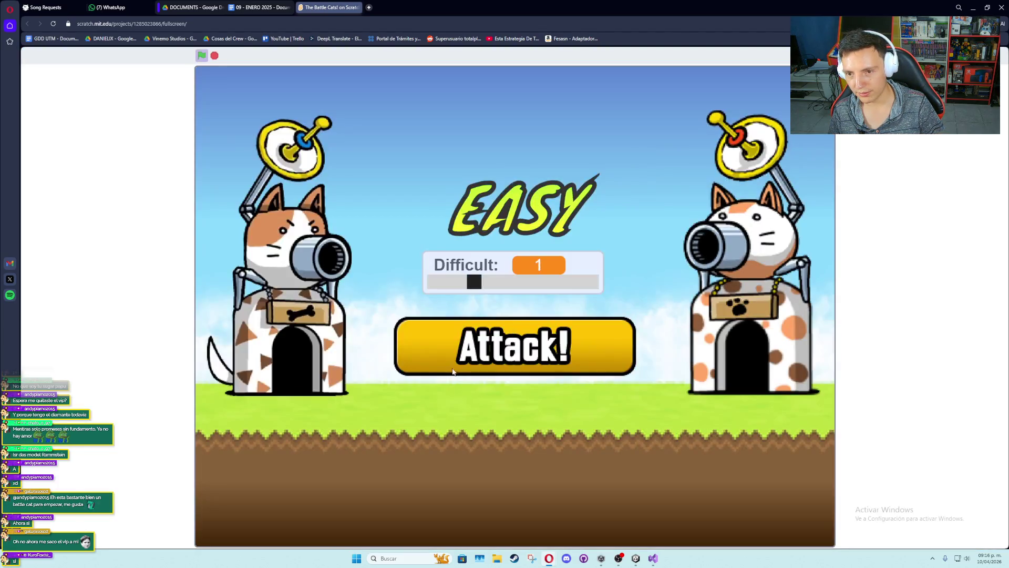
{"action": "mouse_move", "coordinate": [480, 281]}
{"action": "left_mouse_down"}
{"action": "mouse_move", "coordinate": [514, 282]}
{"action": "mouse_move", "coordinate": [439, 286]}
{"action": "left_mouse_up"}
{"action": "left_click", "coordinate": [510, 345]}
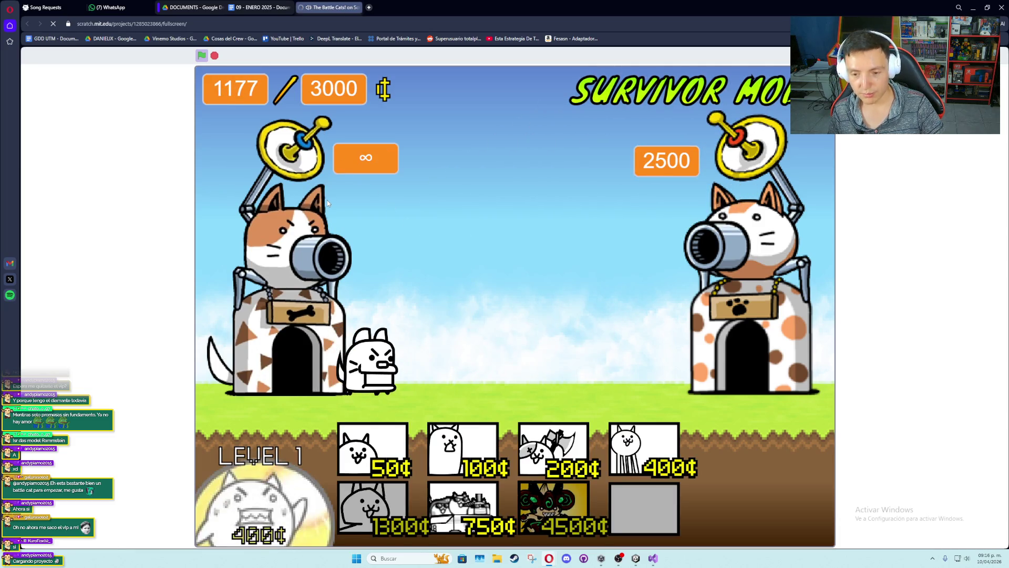
{"action": "key", "text": "F5"}
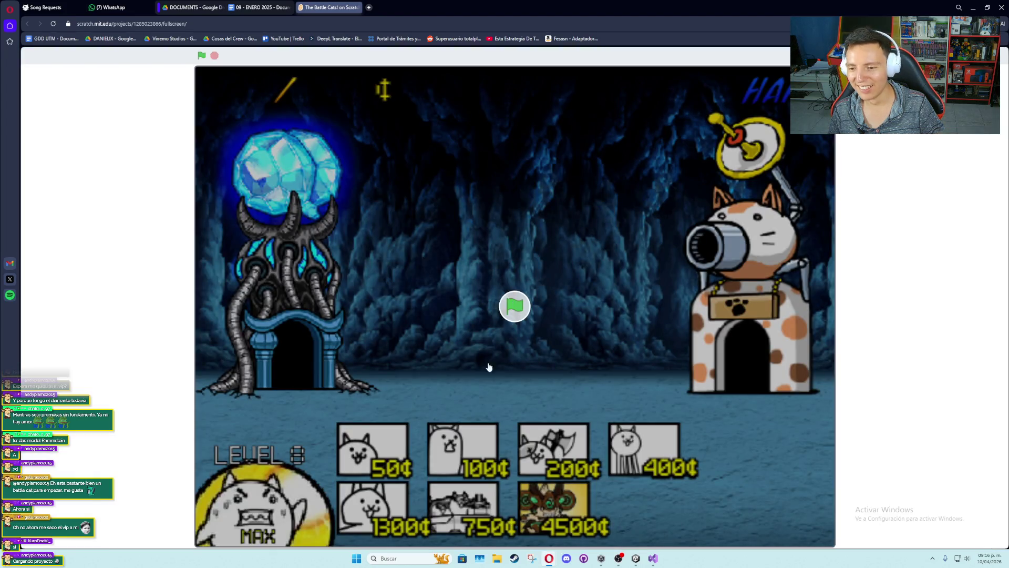
Start an Easy battle and deploy the 1300¢ cat, the 100¢ tank cat and two 50¢ basic cats
{"action": "left_click", "coordinate": [508, 301]}
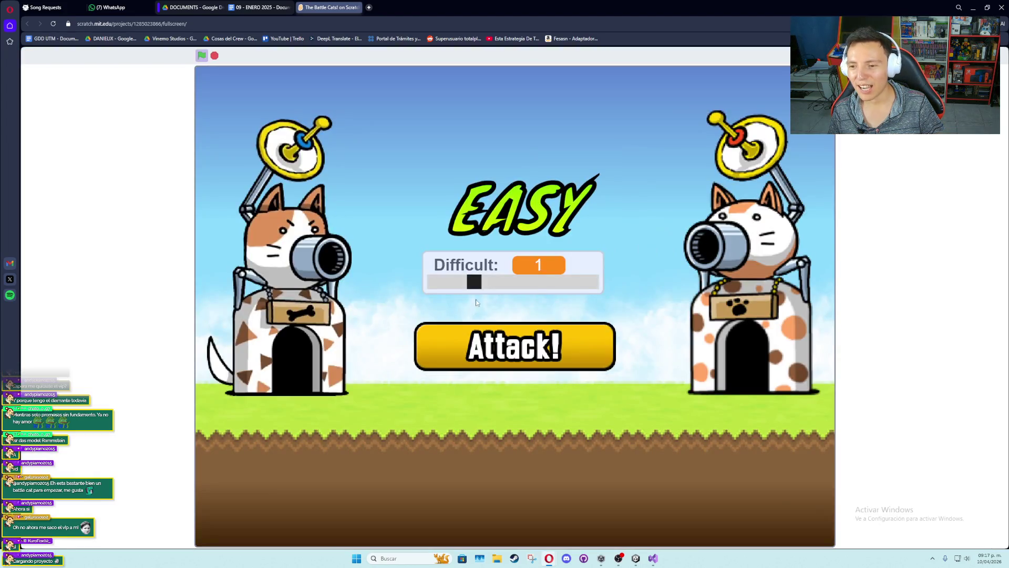
{"action": "left_click", "coordinate": [490, 336]}
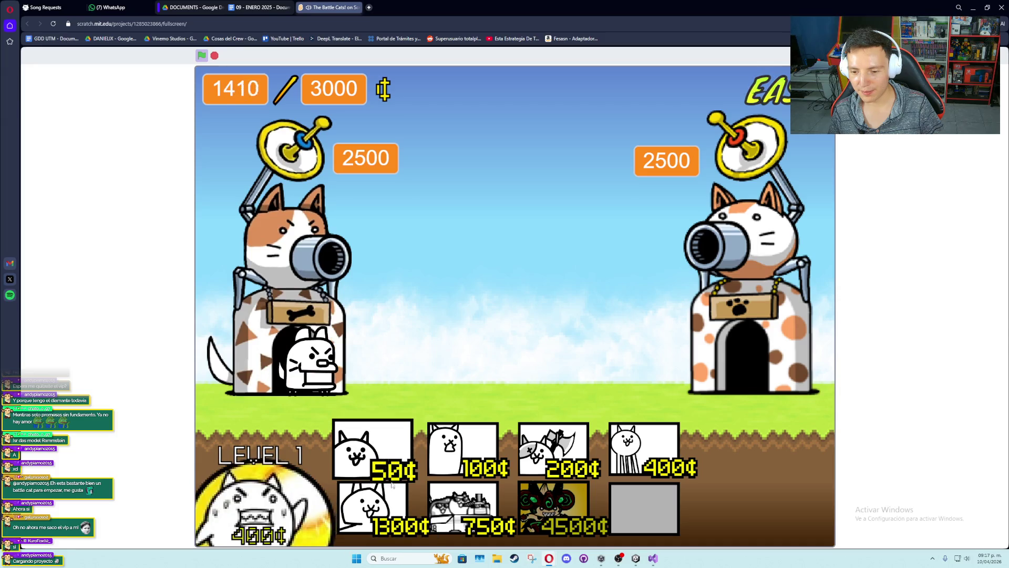
{"action": "left_click", "coordinate": [374, 486]}
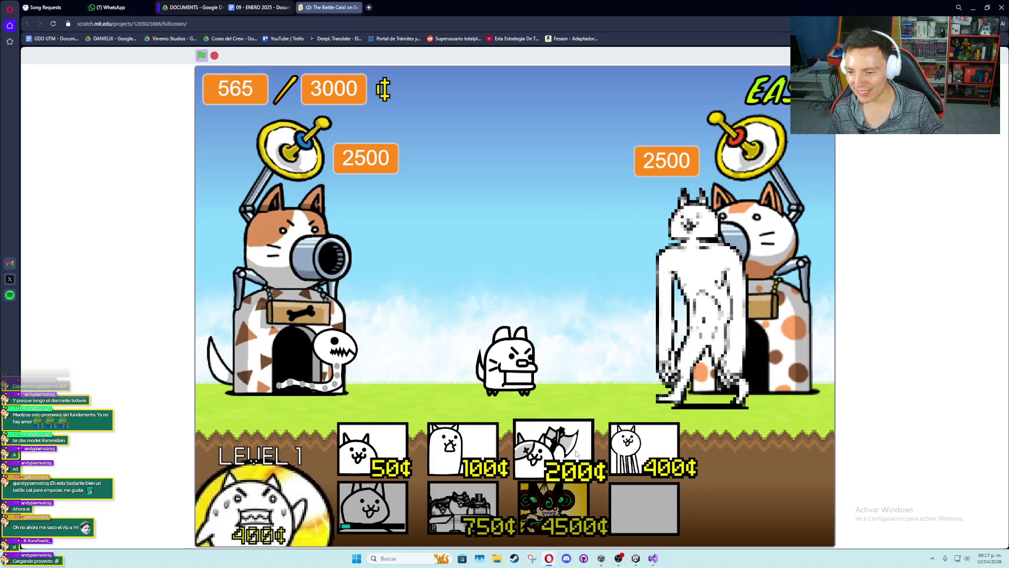
{"action": "left_click", "coordinate": [462, 447]}
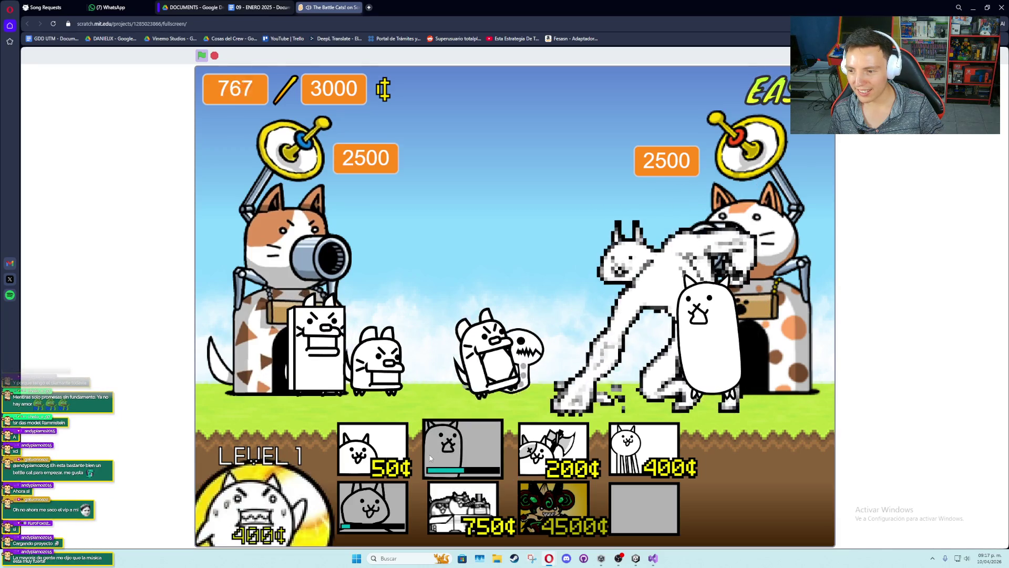
{"action": "left_click", "coordinate": [390, 453]}
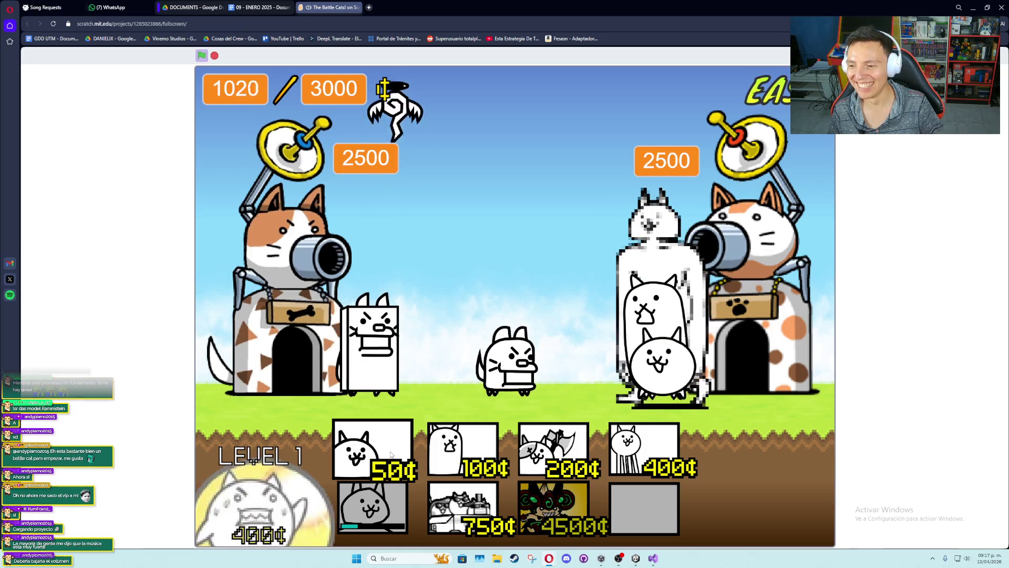
{"action": "left_click", "coordinate": [390, 453]}
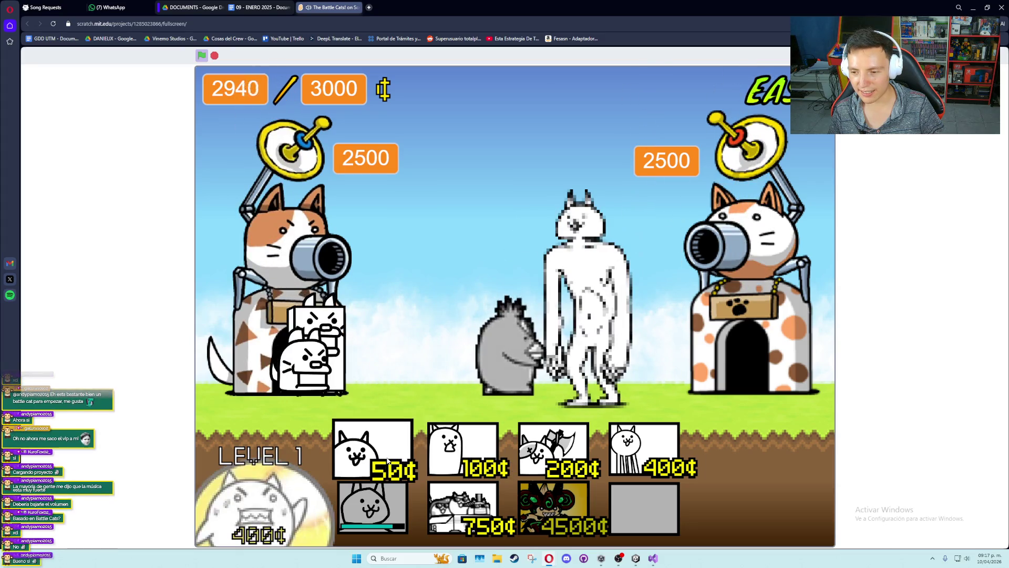
Level the worker cat to 3, then deploy the 100¢, 1300¢, 200¢, 400¢ and 750¢ cats
{"action": "left_click", "coordinate": [261, 508]}
{"action": "left_click", "coordinate": [261, 507]}
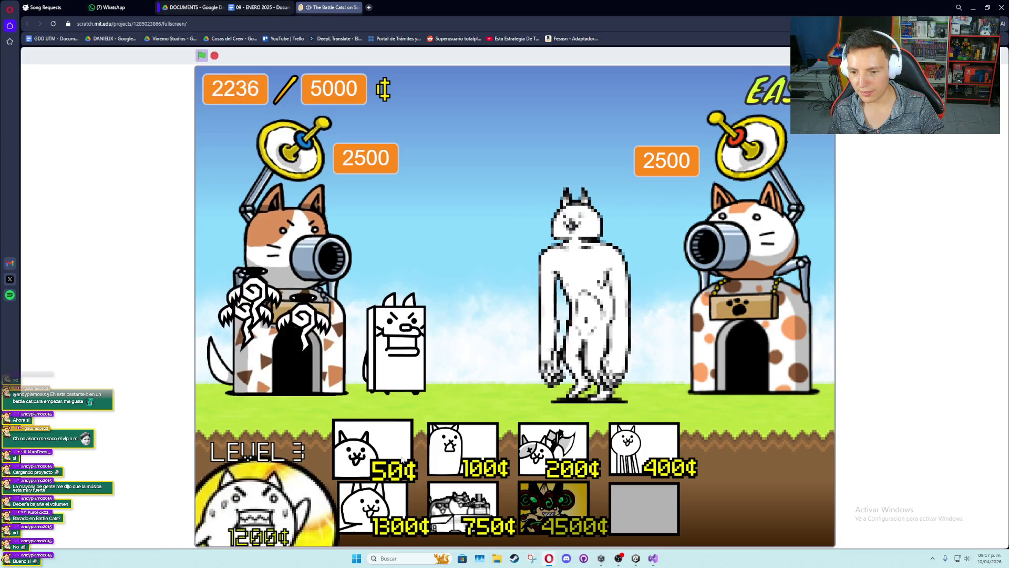
{"action": "left_click", "coordinate": [452, 452]}
{"action": "left_click", "coordinate": [377, 497]}
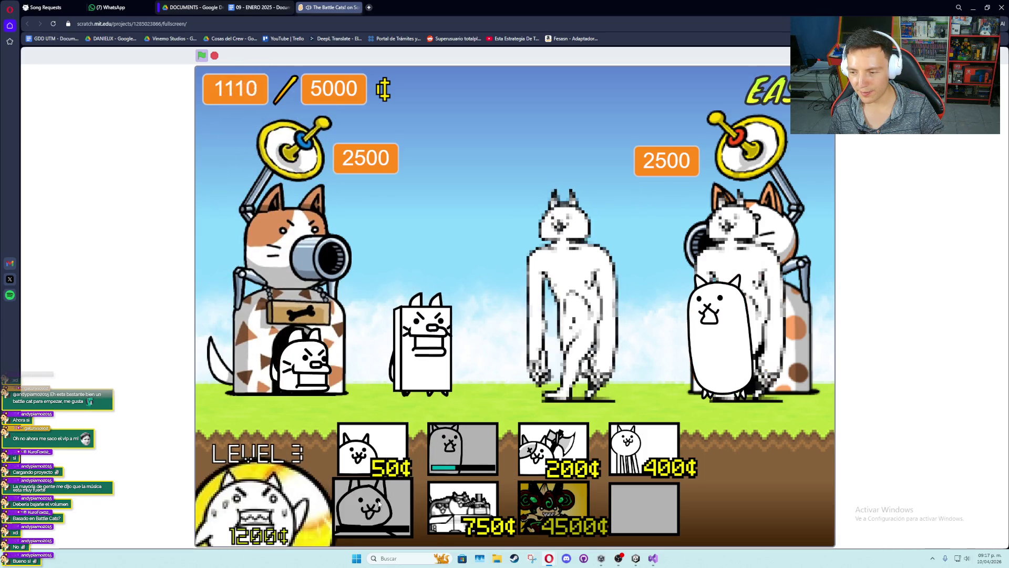
{"action": "left_click", "coordinate": [528, 465]}
{"action": "left_click", "coordinate": [609, 455]}
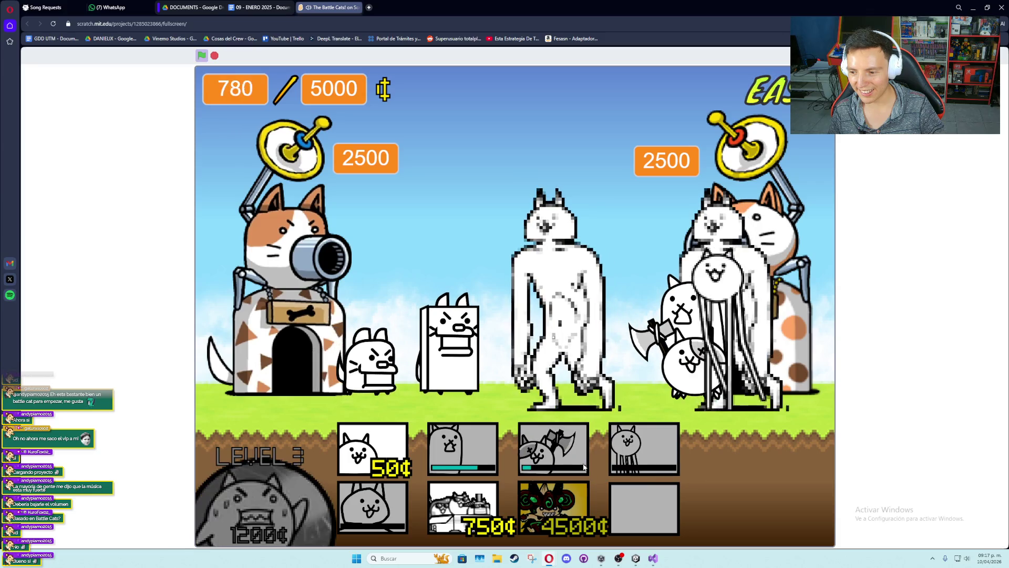
{"action": "left_click", "coordinate": [459, 502]}
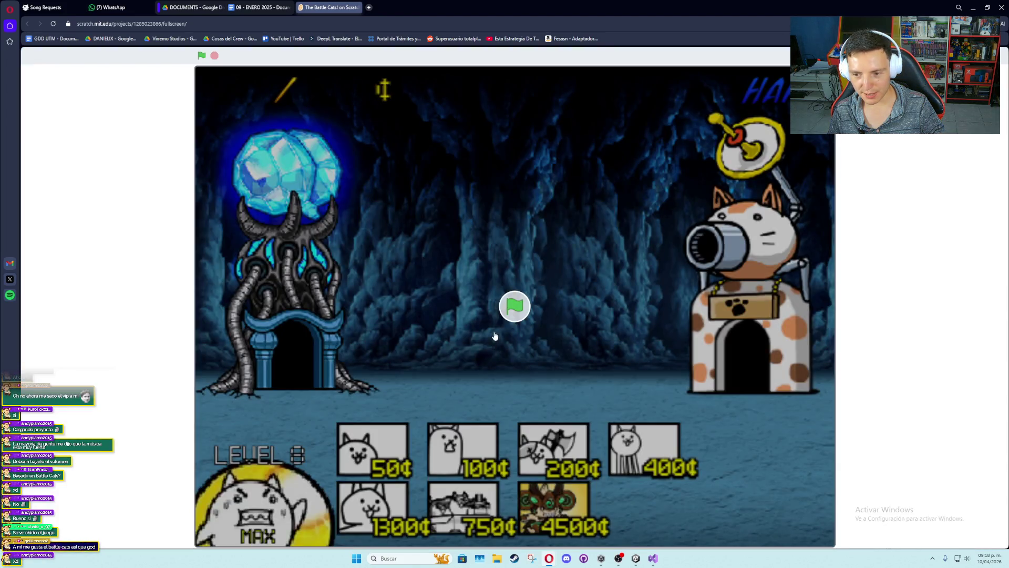
Start the reloaded Battle Cats! game from its freshly loaded start screen
{"action": "left_click", "coordinate": [518, 318]}
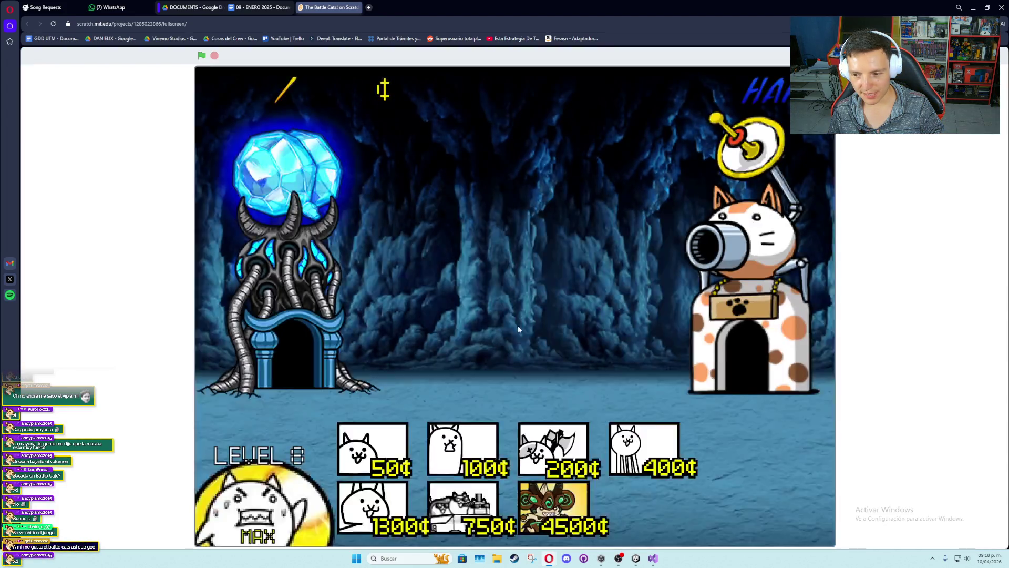
Begin a battle at difficulty 4 against the Extreme boss and deploy a 100¢ and a 50¢ cat
{"action": "left_click_drag", "start_coordinate": [484, 276], "coordinate": [582, 282]}
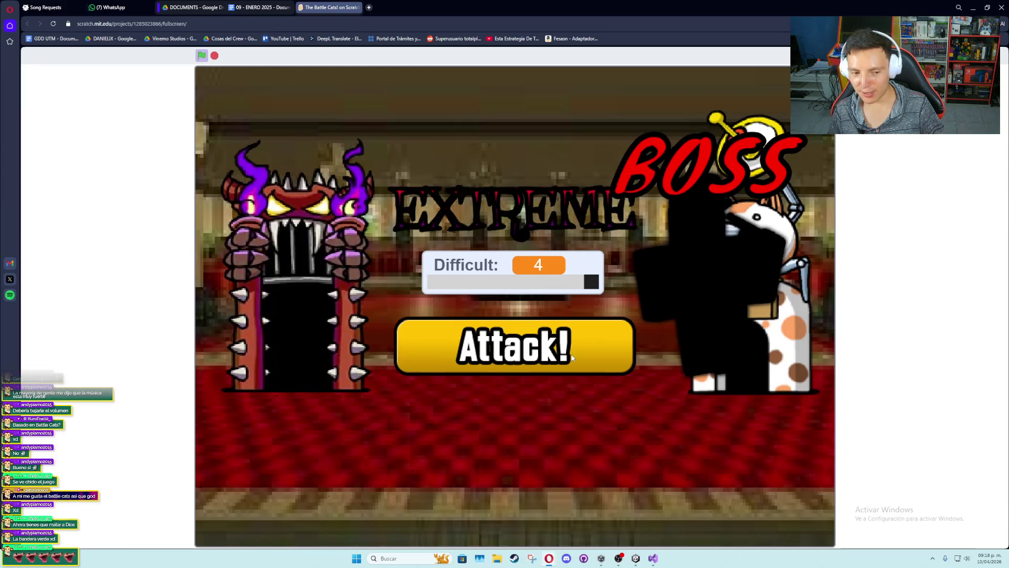
{"action": "left_click", "coordinate": [574, 341]}
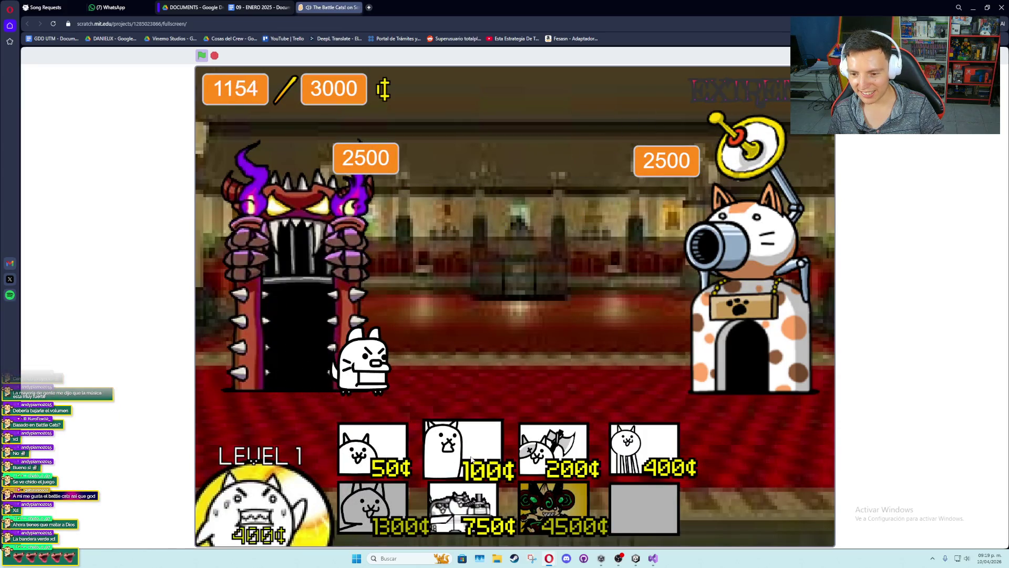
{"action": "left_click", "coordinate": [444, 478]}
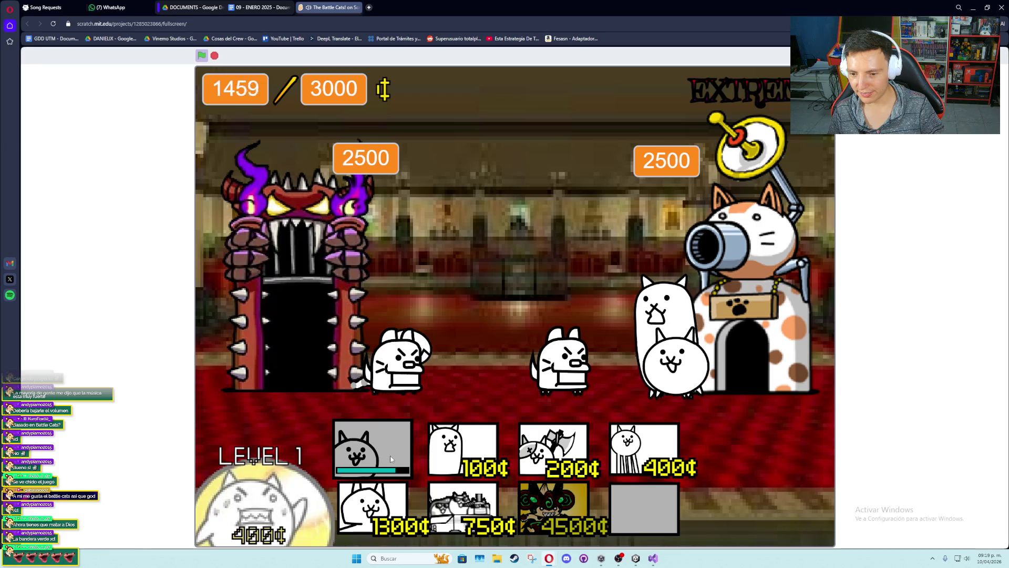
{"action": "left_click", "coordinate": [382, 455]}
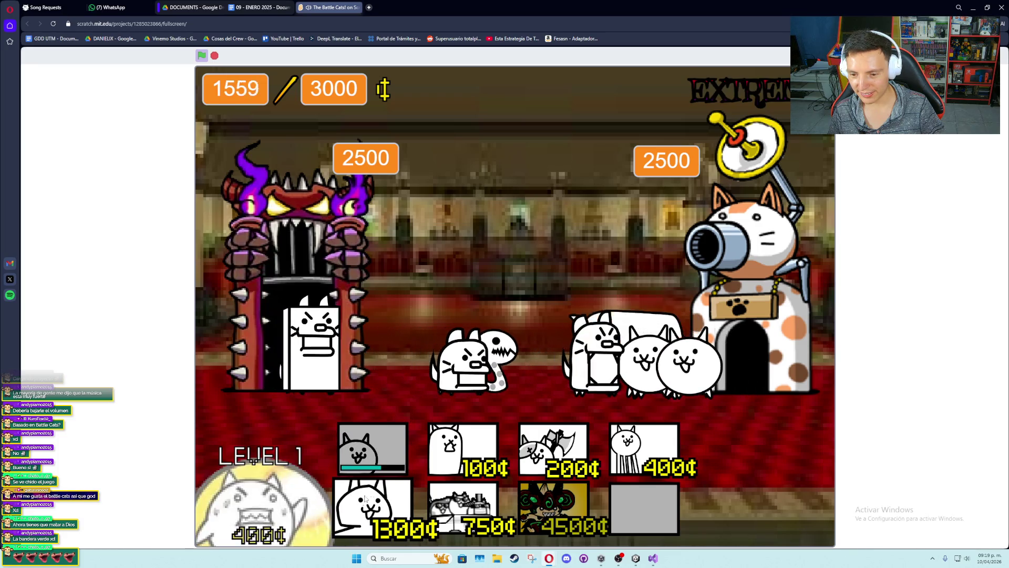
Level the worker cat to 3 and deploy the 750¢ tank, 400¢ stilt and 200¢ axe cats
{"action": "left_click", "coordinate": [280, 502]}
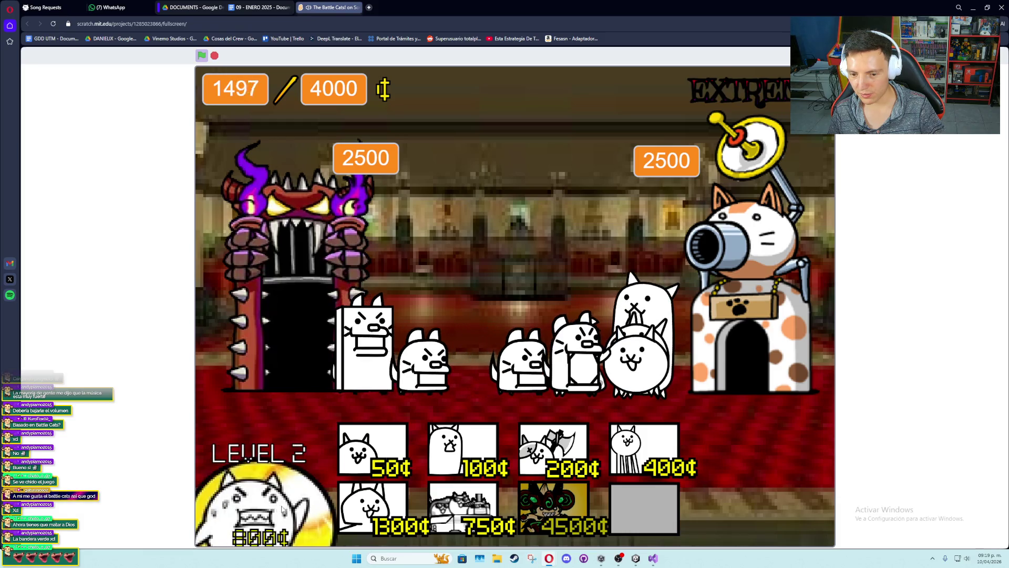
{"action": "left_click", "coordinate": [277, 508]}
{"action": "left_click", "coordinate": [475, 510]}
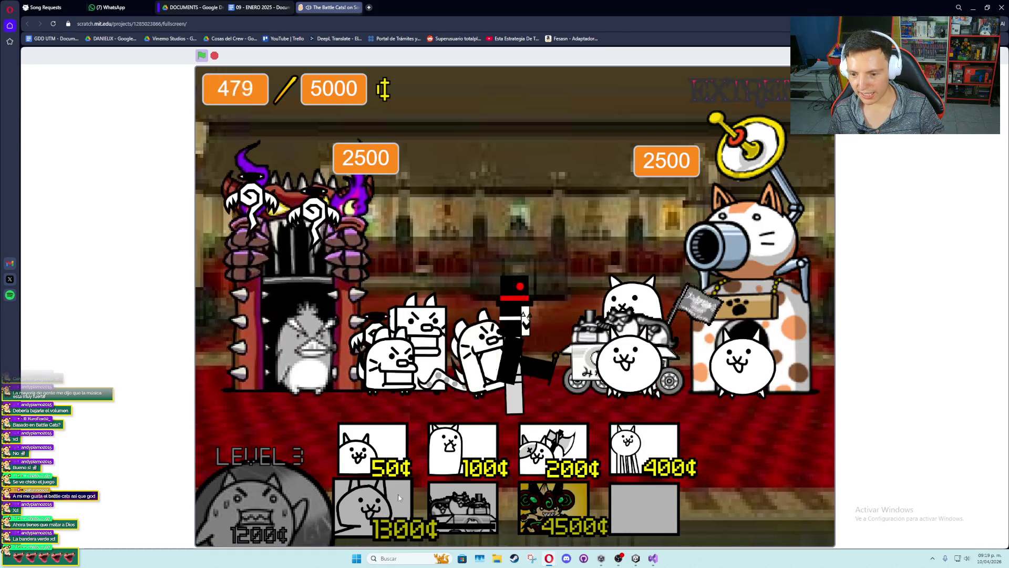
{"action": "left_click", "coordinate": [644, 450]}
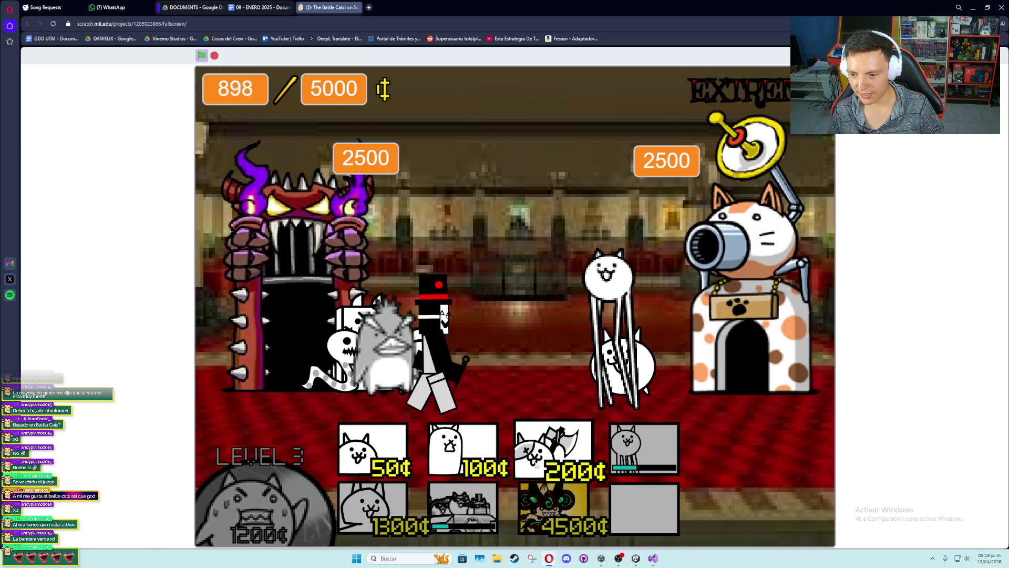
{"action": "left_click", "coordinate": [548, 461]}
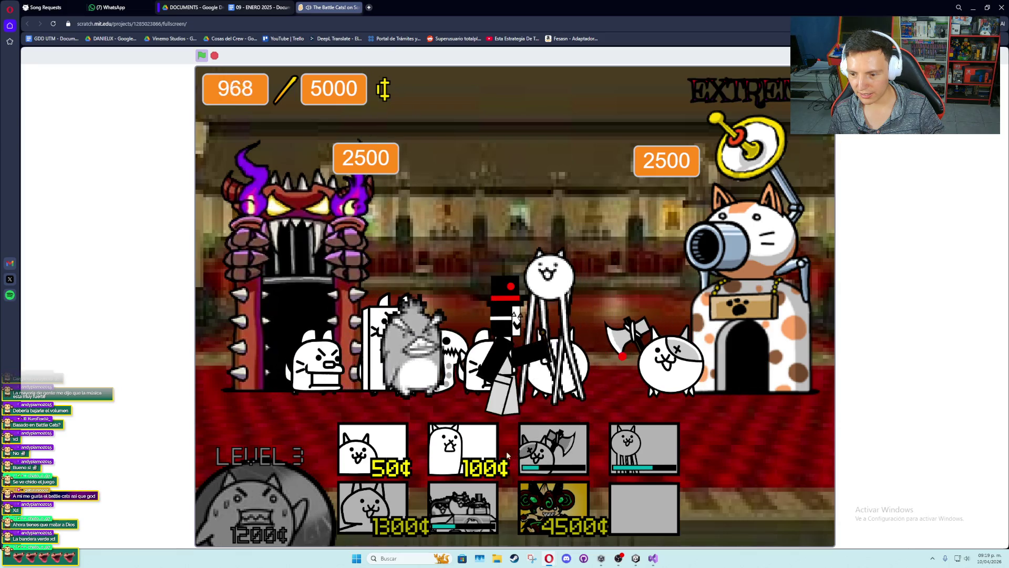
Upgrade the worker cat to Level 4 and deploy the 50¢, 400¢, 100¢, 200¢, 750¢ and 1300¢ cats
{"action": "left_click", "coordinate": [392, 455]}
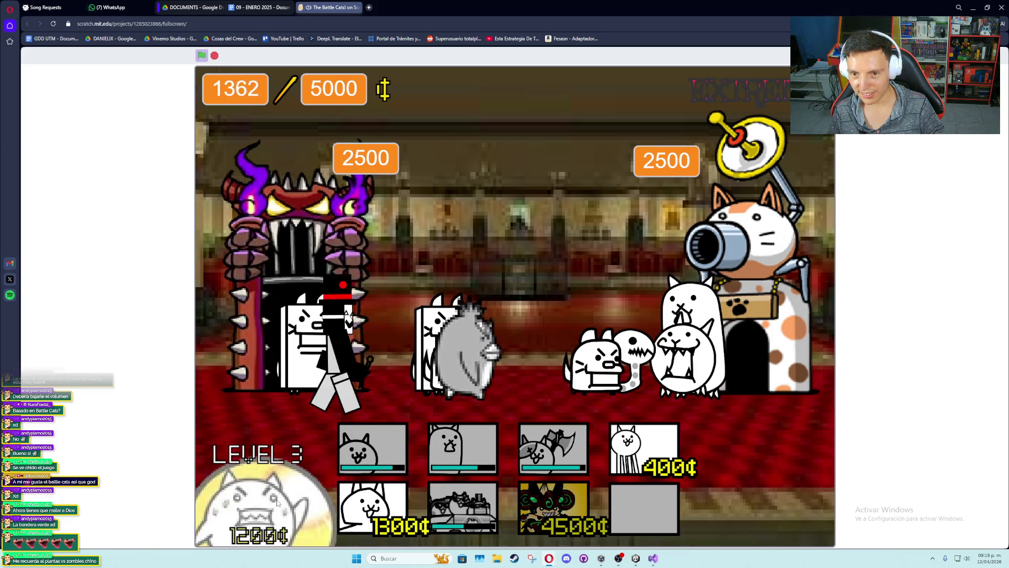
{"action": "left_click", "coordinate": [280, 503]}
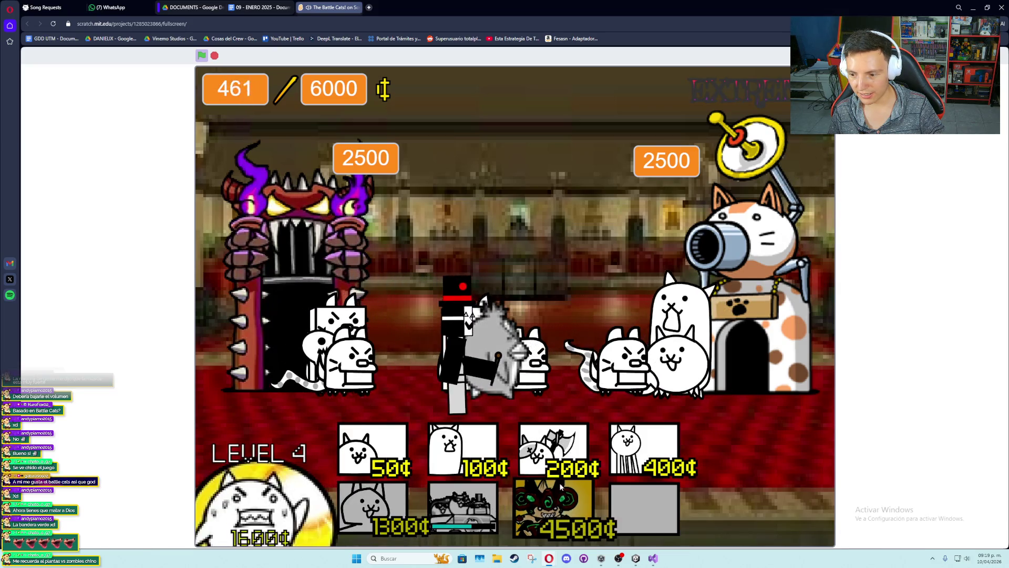
{"action": "left_click", "coordinate": [630, 467]}
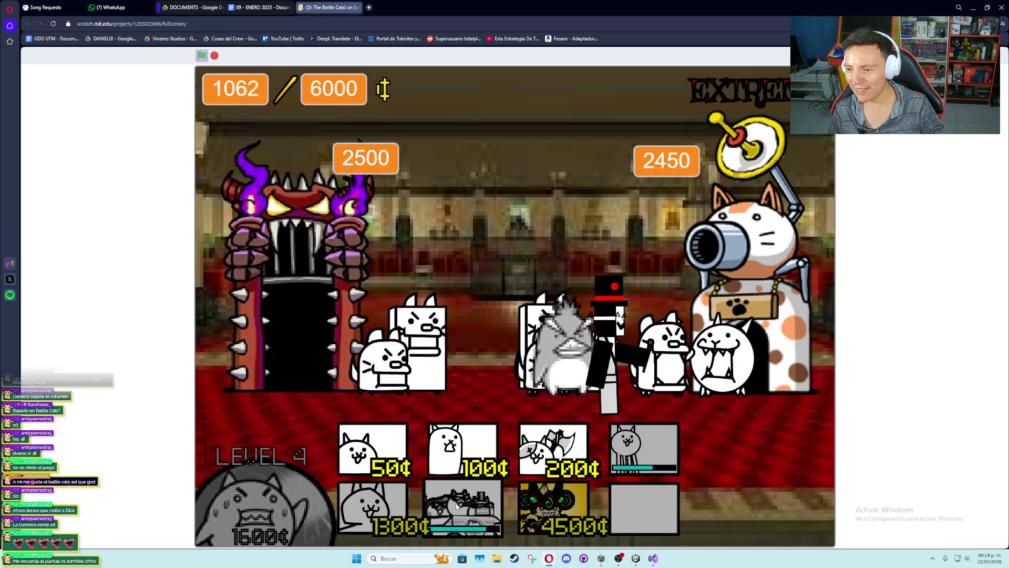
{"action": "left_click", "coordinate": [468, 463]}
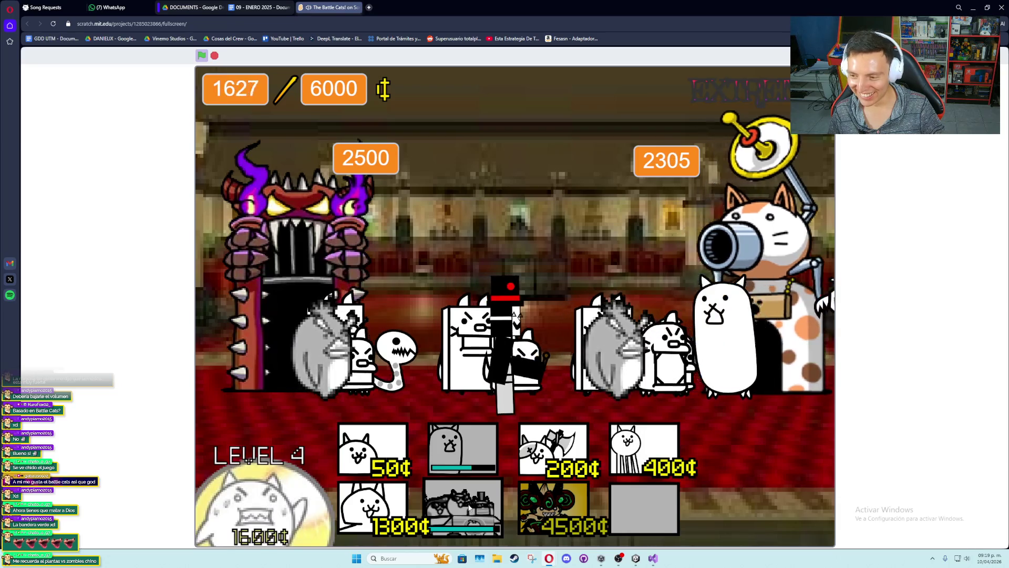
{"action": "left_click", "coordinate": [553, 450]}
{"action": "left_click", "coordinate": [484, 505]}
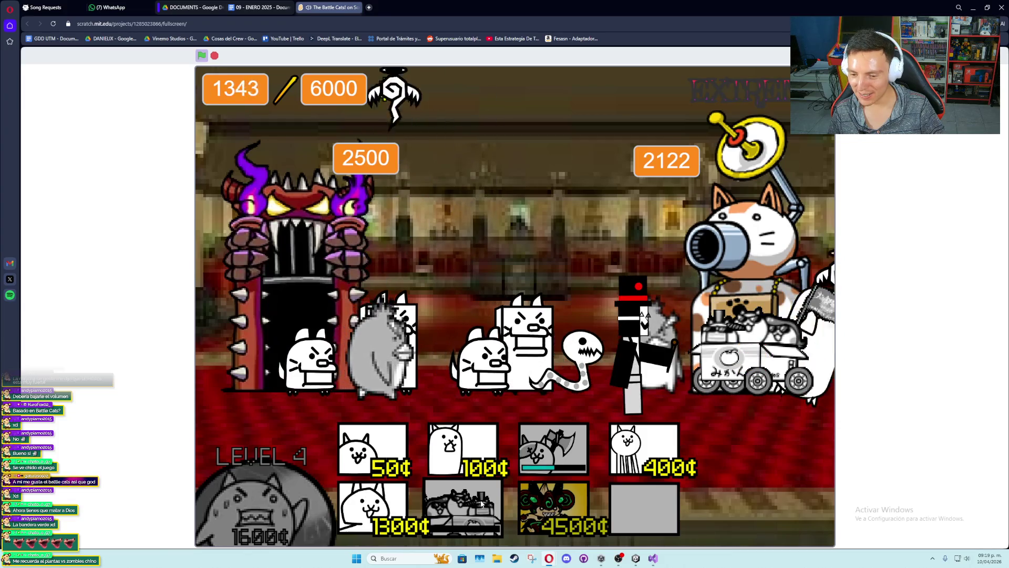
{"action": "left_click", "coordinate": [396, 497]}
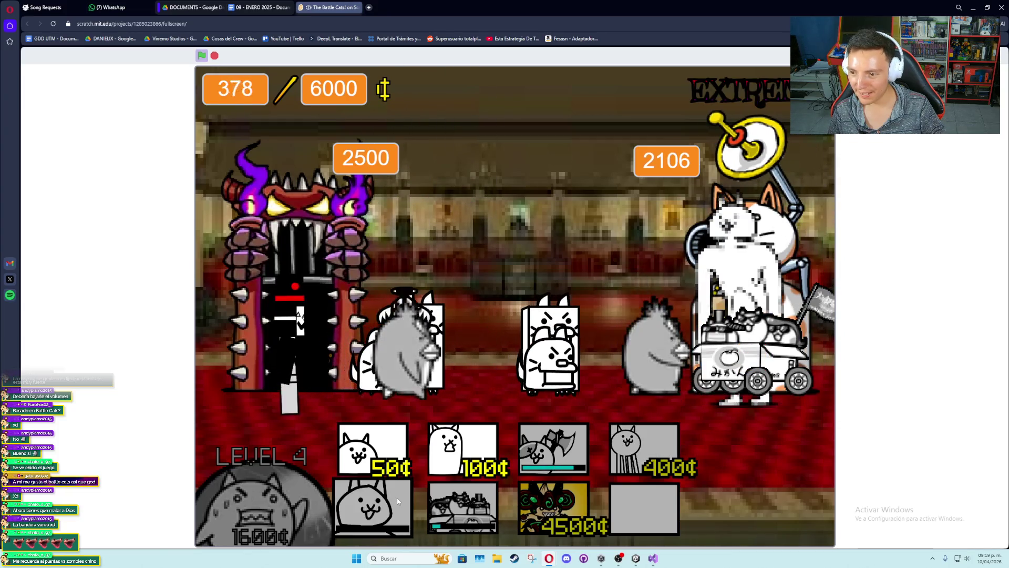
Send another wave of 400¢, 200¢, 100¢ and 50¢ cats
{"action": "left_click", "coordinate": [649, 451]}
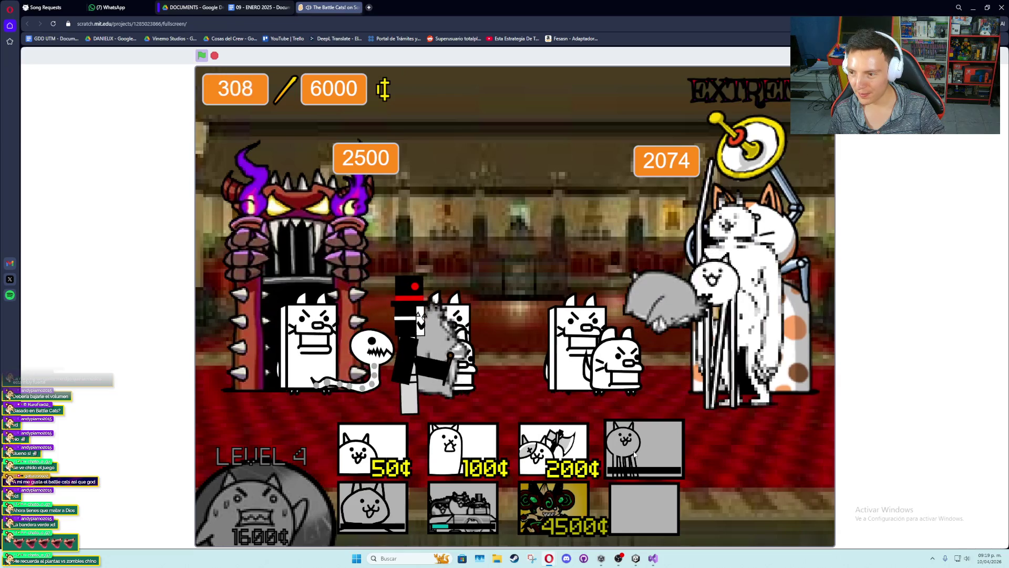
{"action": "left_click", "coordinate": [564, 453]}
{"action": "left_click", "coordinate": [439, 451]}
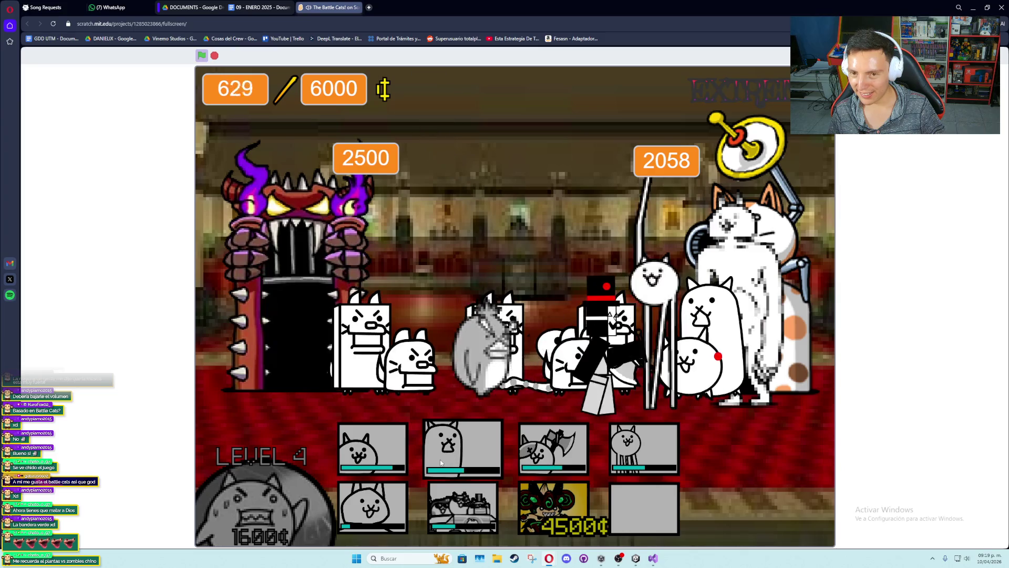
{"action": "left_click", "coordinate": [395, 458]}
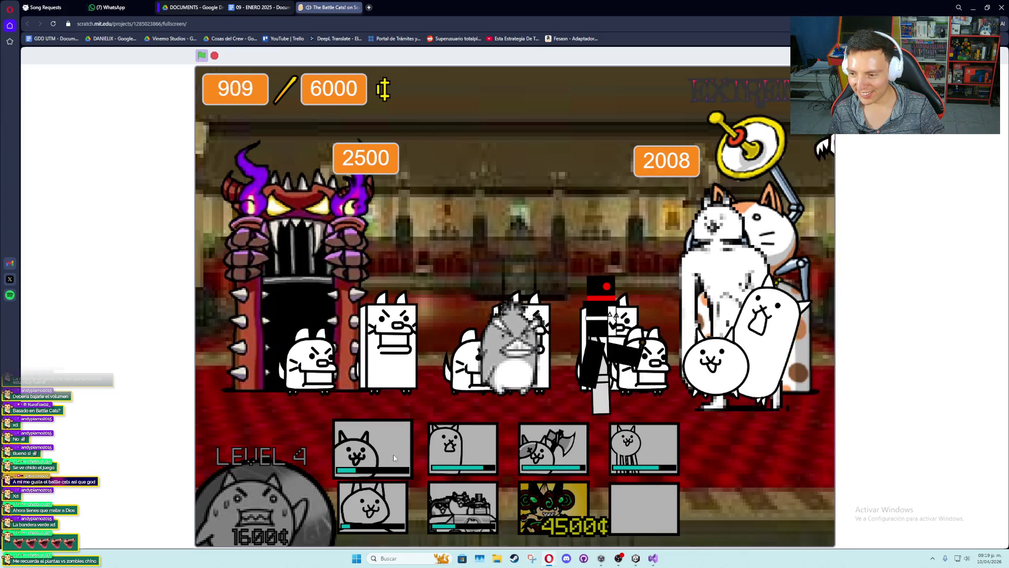
{"action": "left_click", "coordinate": [463, 451]}
{"action": "left_click", "coordinate": [553, 451]}
{"action": "left_click", "coordinate": [401, 463]}
Deploy more 400¢, 100¢, 50¢ and 200¢ cats, finishing with the 750¢ tank cat
{"action": "left_click", "coordinate": [643, 451]}
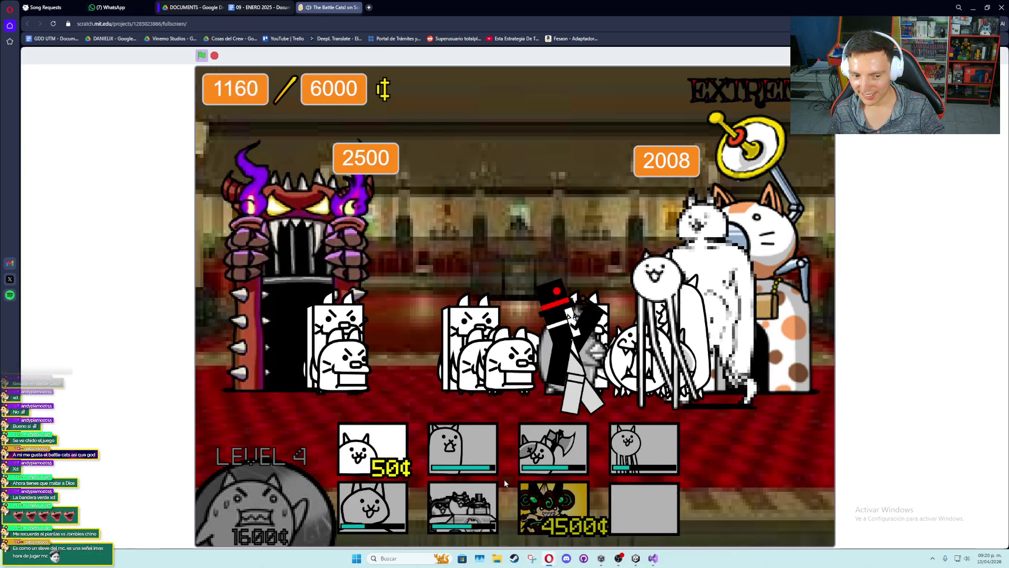
{"action": "left_click", "coordinate": [502, 475]}
{"action": "left_click", "coordinate": [392, 462]}
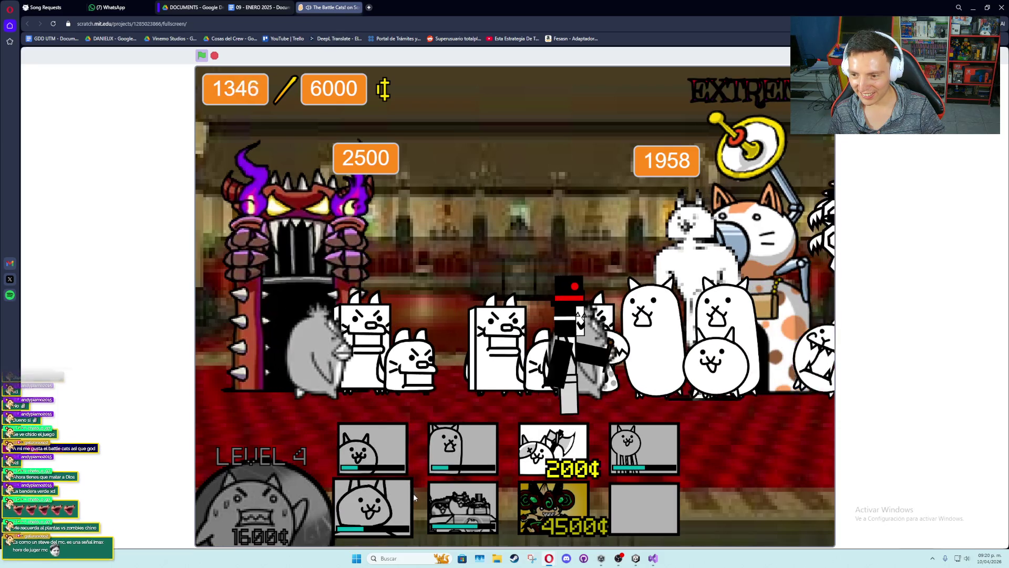
{"action": "left_click", "coordinate": [571, 456]}
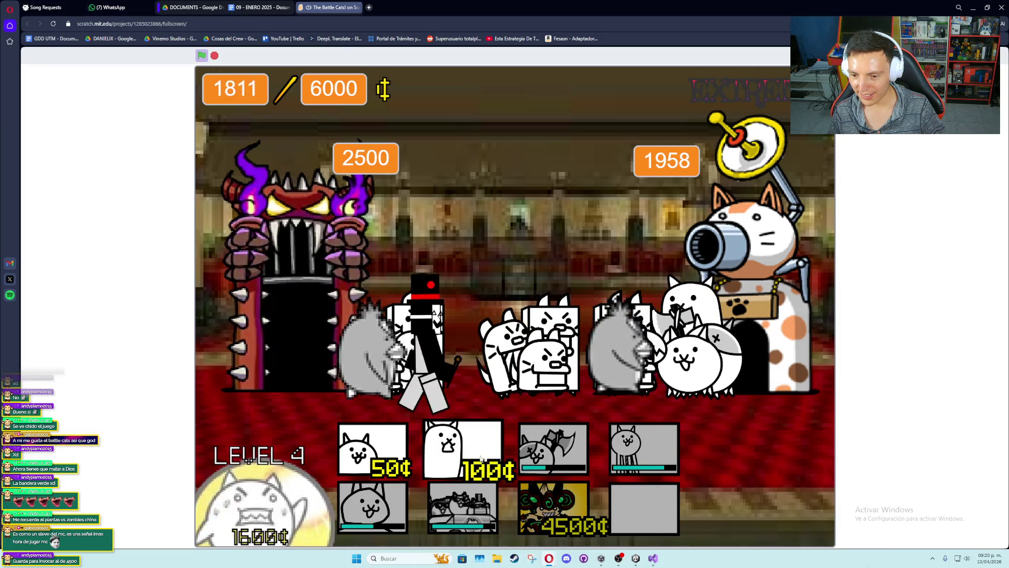
{"action": "left_click", "coordinate": [394, 450]}
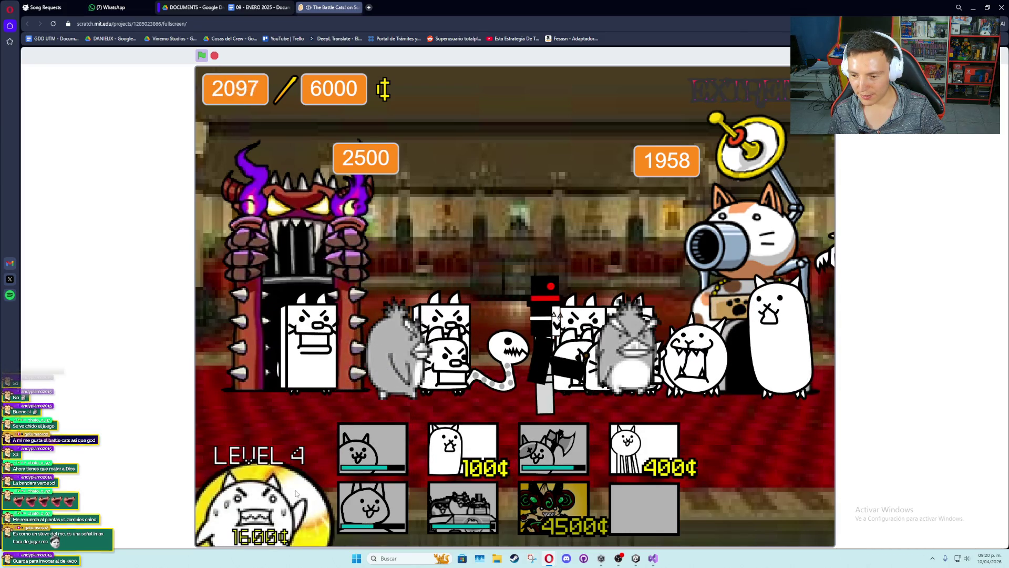
{"action": "left_click", "coordinate": [674, 458]}
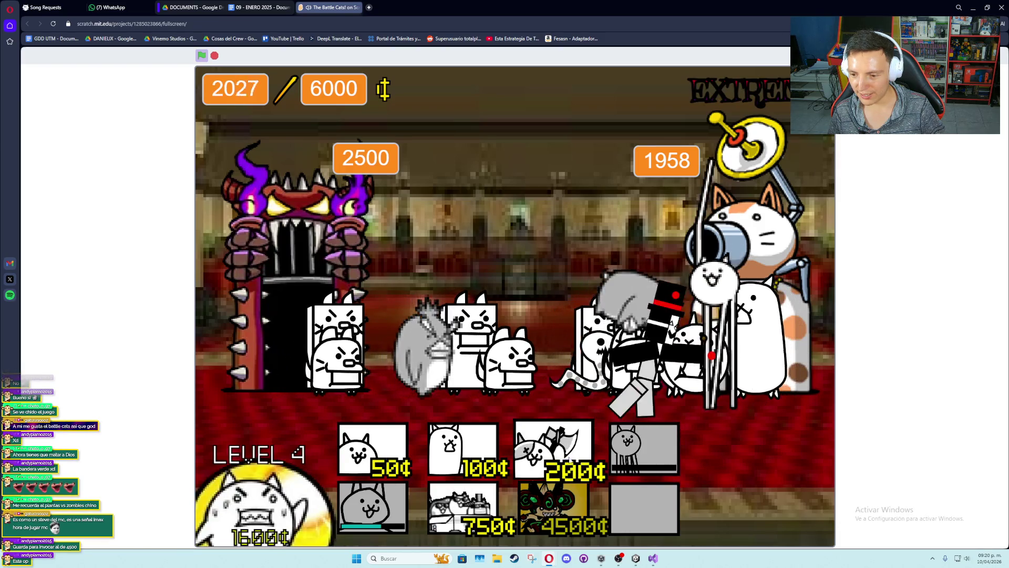
{"action": "left_click", "coordinate": [479, 493]}
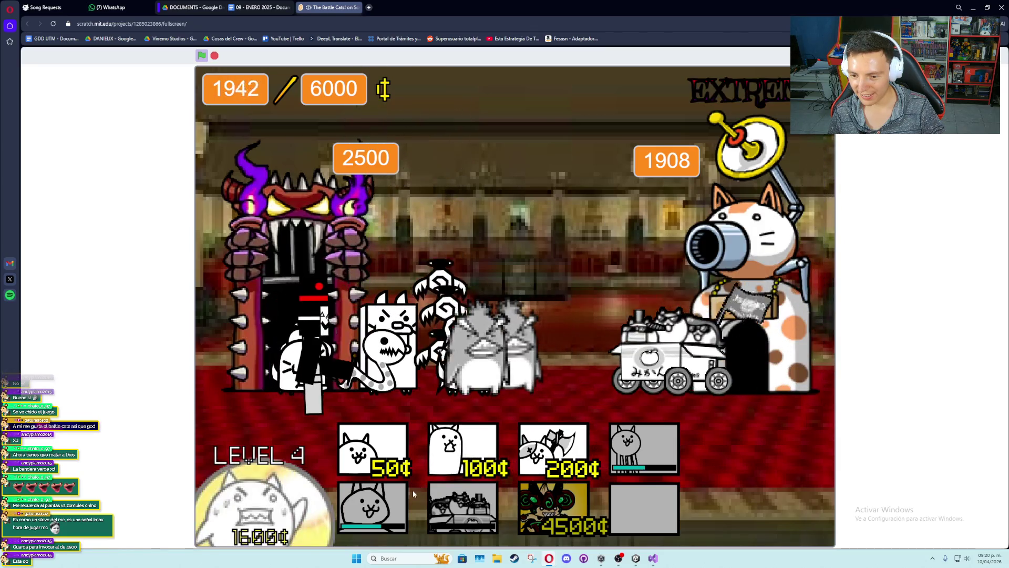
Deploy the 100¢, 50¢, 200¢ axe, 400¢ and 1300¢ large cats, using card clicks and hotkeys
{"action": "left_click", "coordinate": [459, 473]}
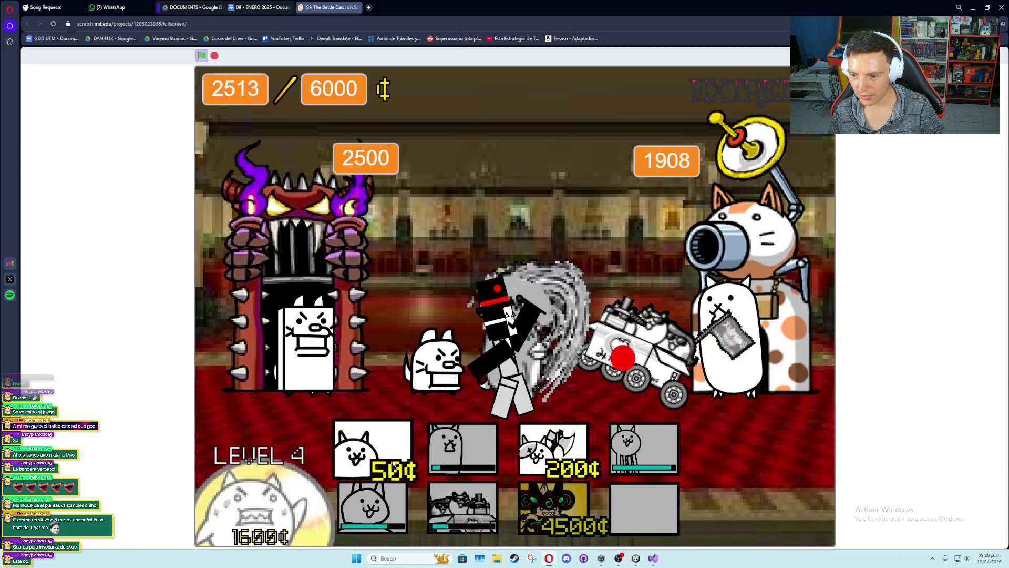
{"action": "left_click", "coordinate": [389, 458]}
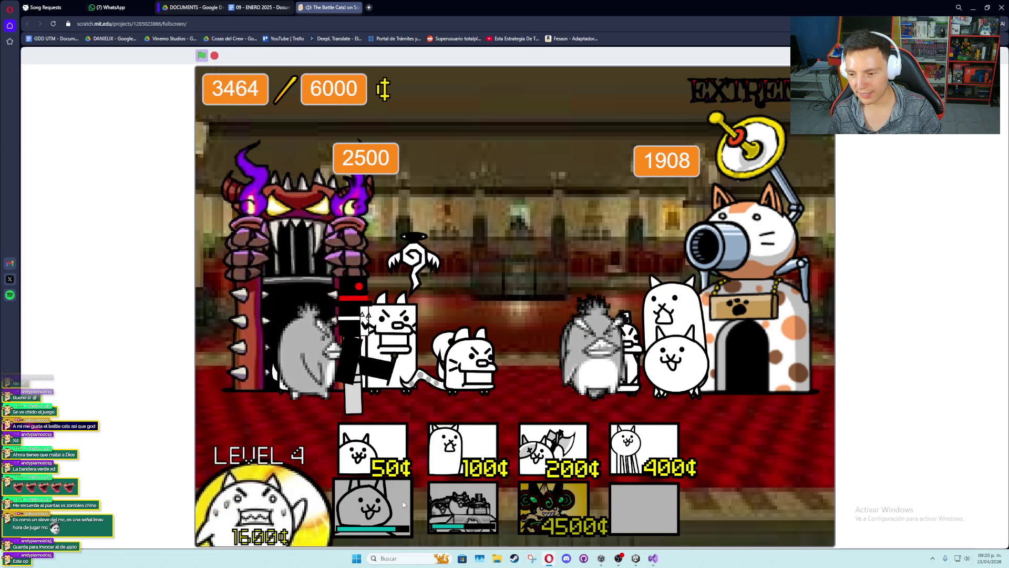
{"action": "left_click", "coordinate": [575, 458]}
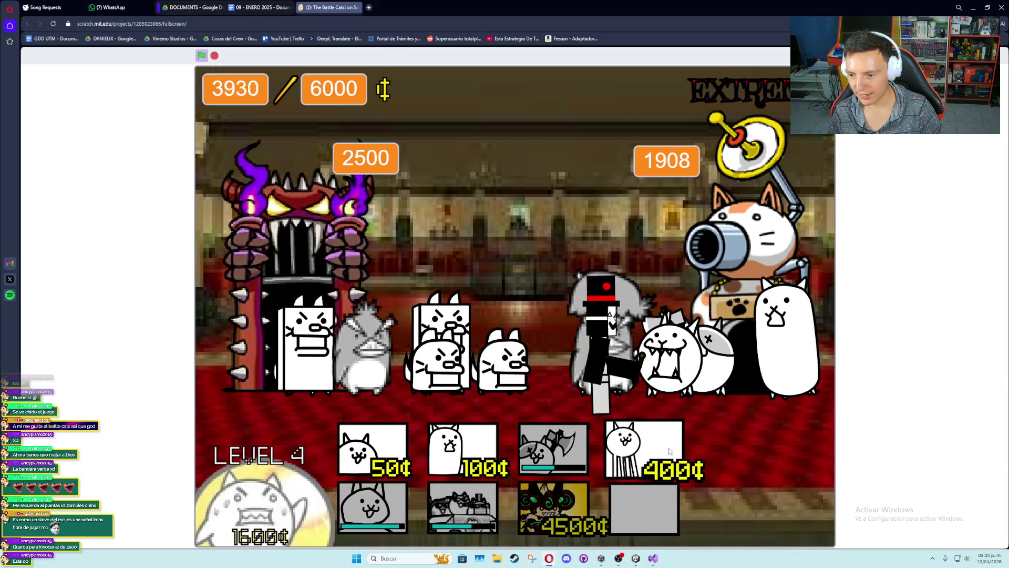
{"action": "key", "text": "4"}
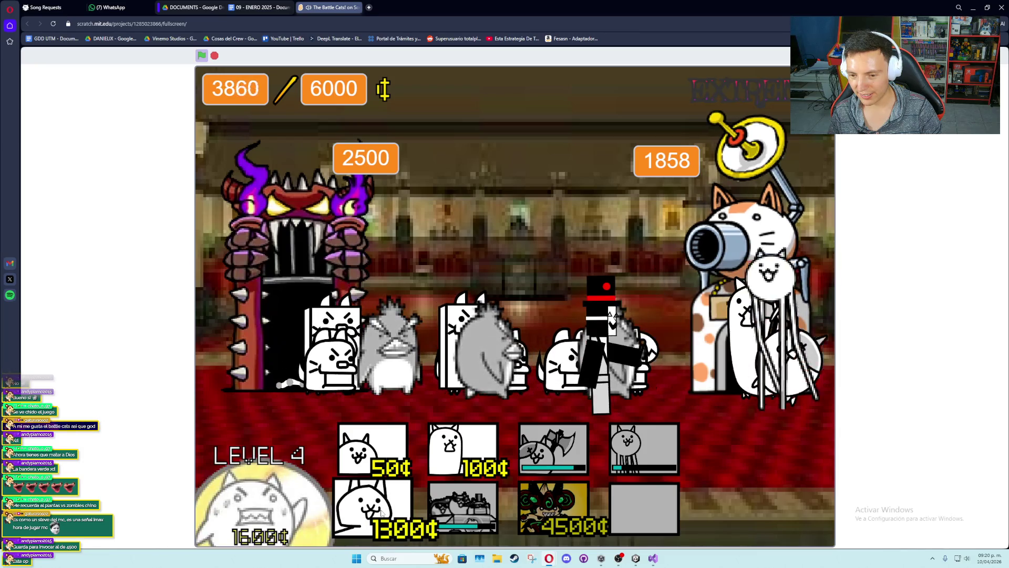
{"action": "left_click", "coordinate": [384, 515]}
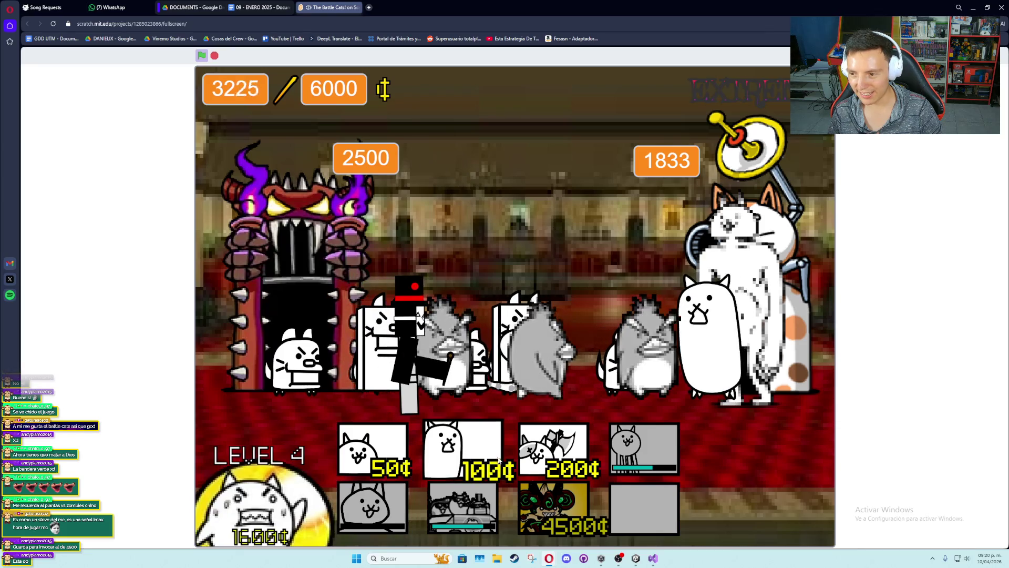
{"action": "left_click", "coordinate": [376, 459]}
{"action": "key", "text": "2"}
{"action": "key", "text": "3"}
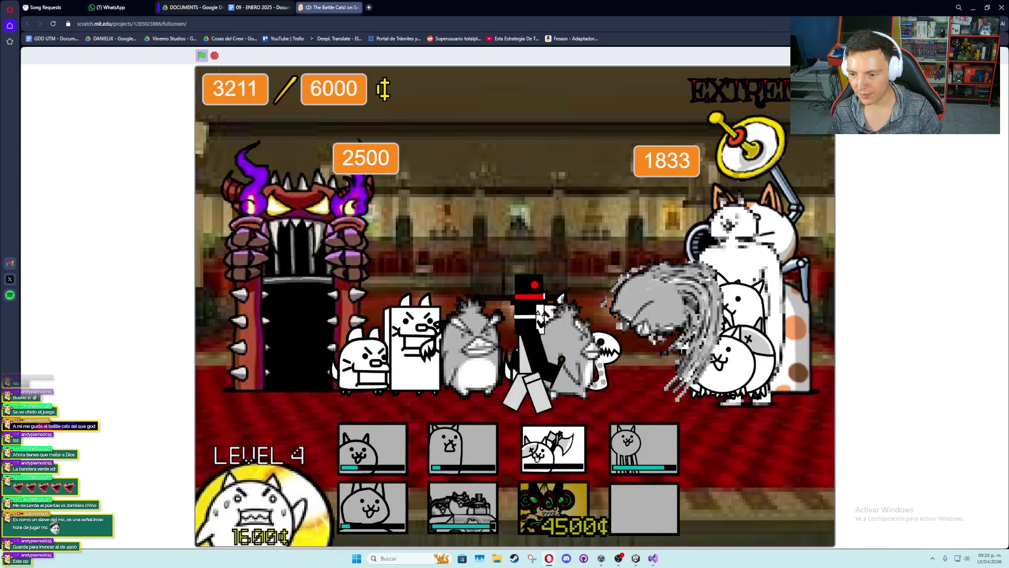
Send a round of basic 50¢, 400¢, 100¢ and 200¢ axe cats
{"action": "left_click", "coordinate": [385, 455]}
{"action": "key", "text": "4"}
{"action": "left_click", "coordinate": [463, 452]}
{"action": "key", "text": "1"}
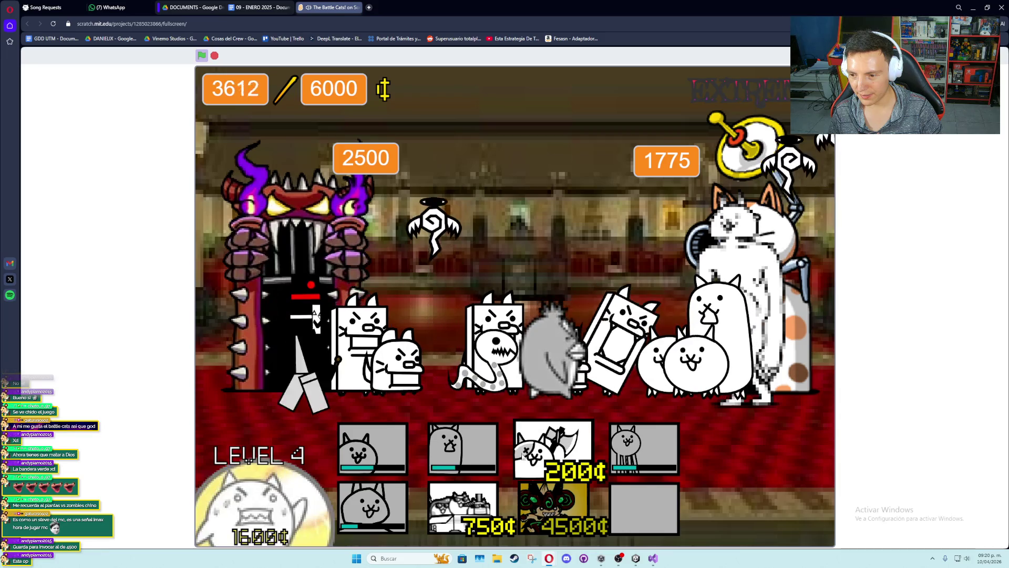
{"action": "key", "text": "3"}
{"action": "key", "text": "1"}
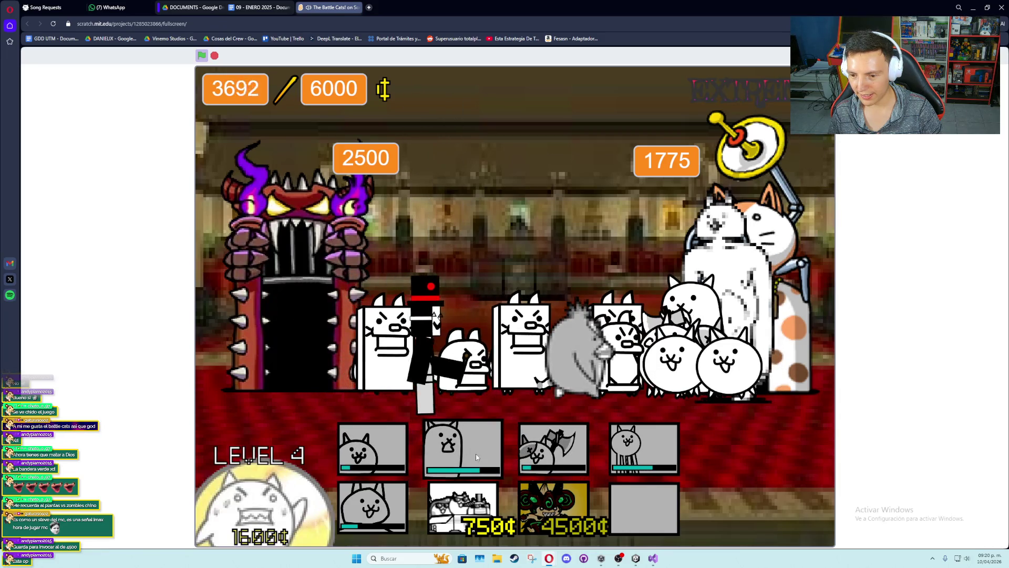
{"action": "left_click", "coordinate": [446, 458]}
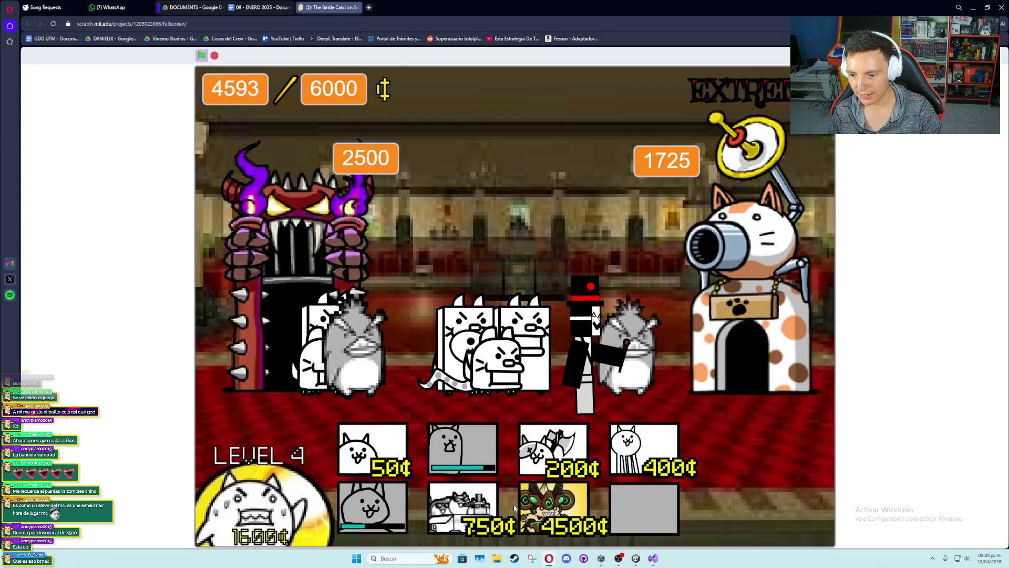
Deploy the 4500¢ big cat, then the 100¢, axe, 400¢ and basic cats via hotkeys 1–4
{"action": "left_click", "coordinate": [553, 507]}
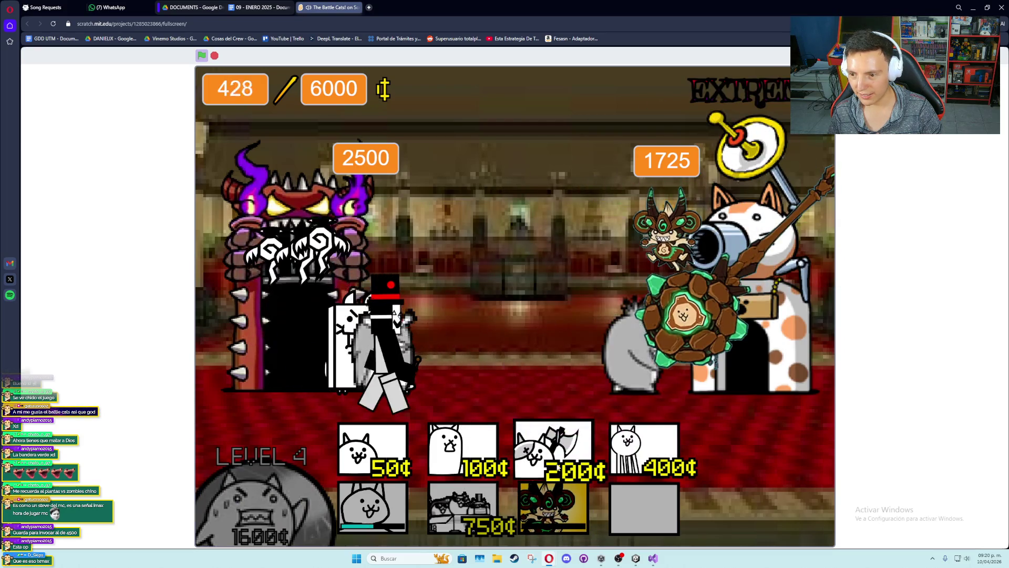
{"action": "key", "text": "2"}
{"action": "key", "text": "3"}
{"action": "key", "text": "4"}
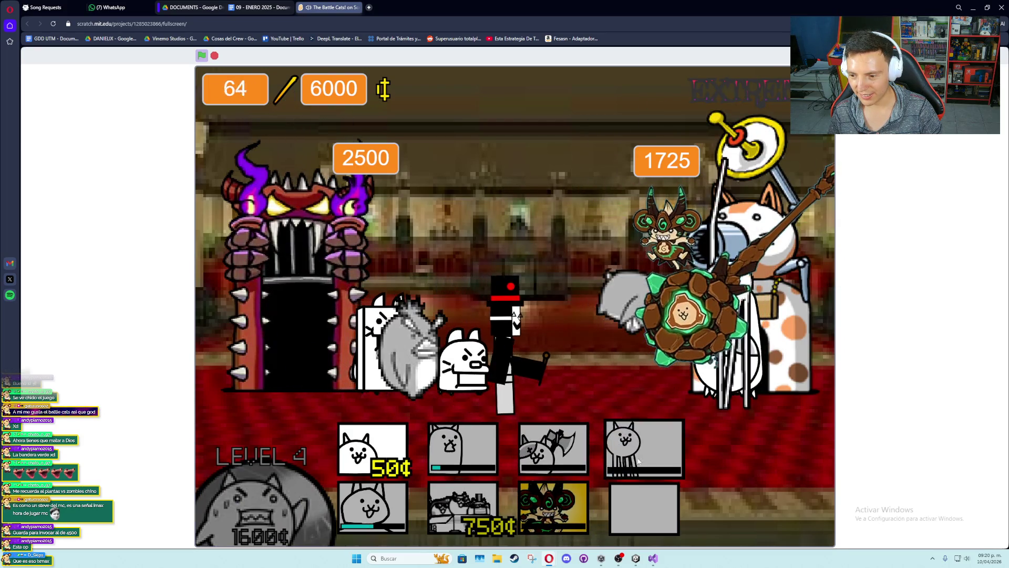
{"action": "key", "text": "1"}
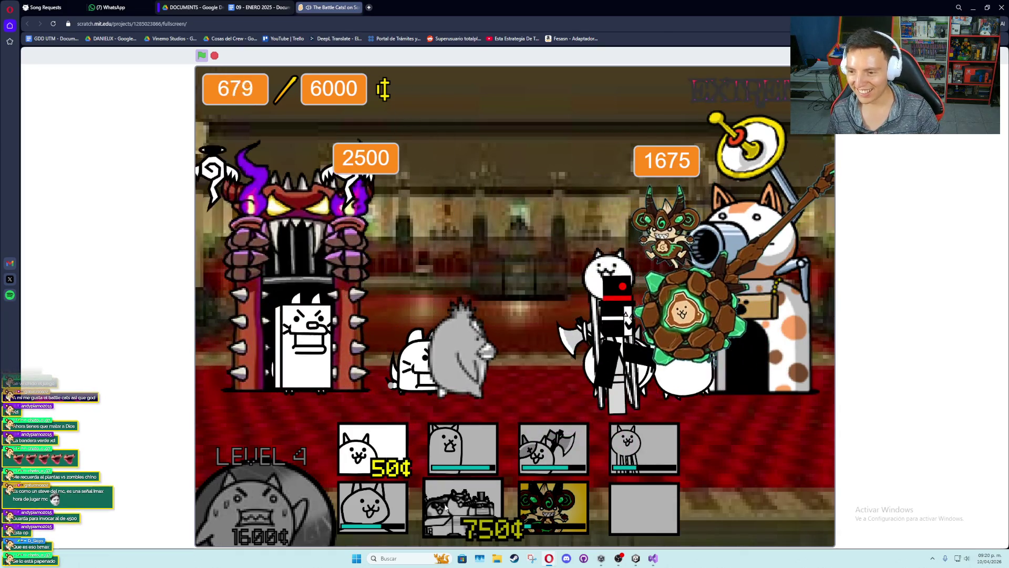
{"action": "left_click", "coordinate": [475, 472]}
{"action": "key", "text": "1"}
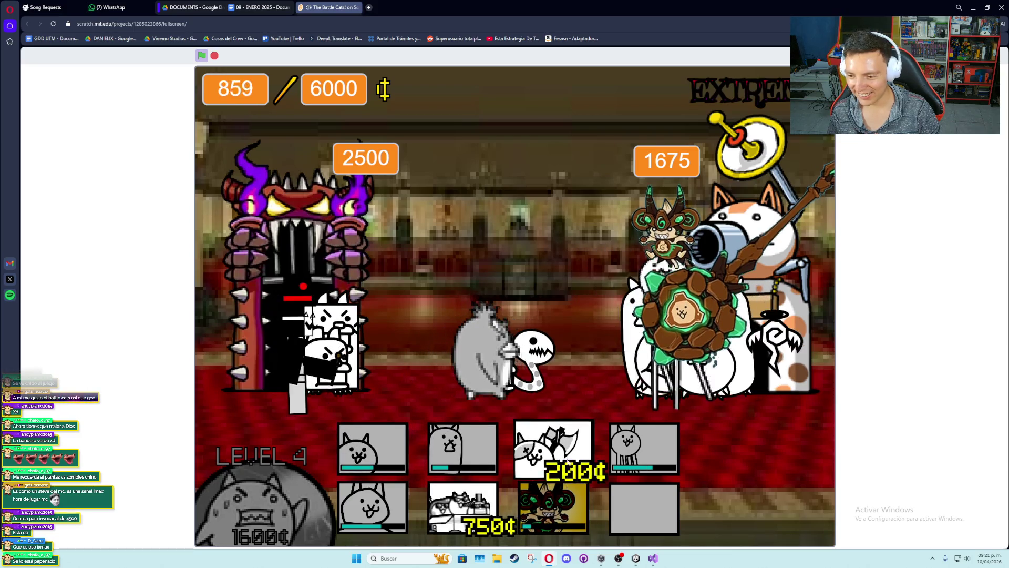
{"action": "key", "text": "3"}
Deploy the 750¢ tank, 400¢, 100¢, 50¢ and 1300¢ large cats
{"action": "left_click", "coordinate": [483, 508]}
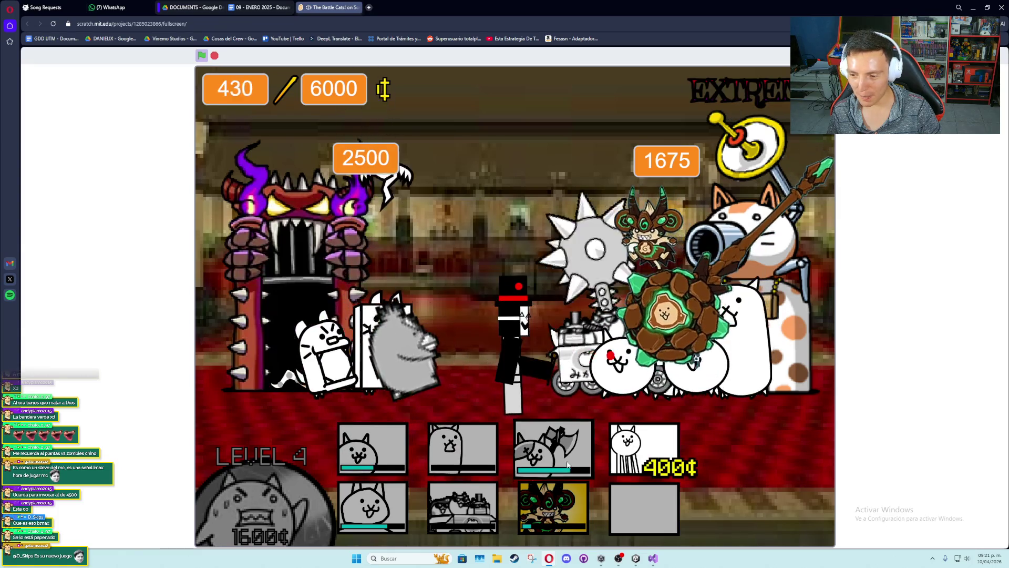
{"action": "left_click", "coordinate": [610, 458]}
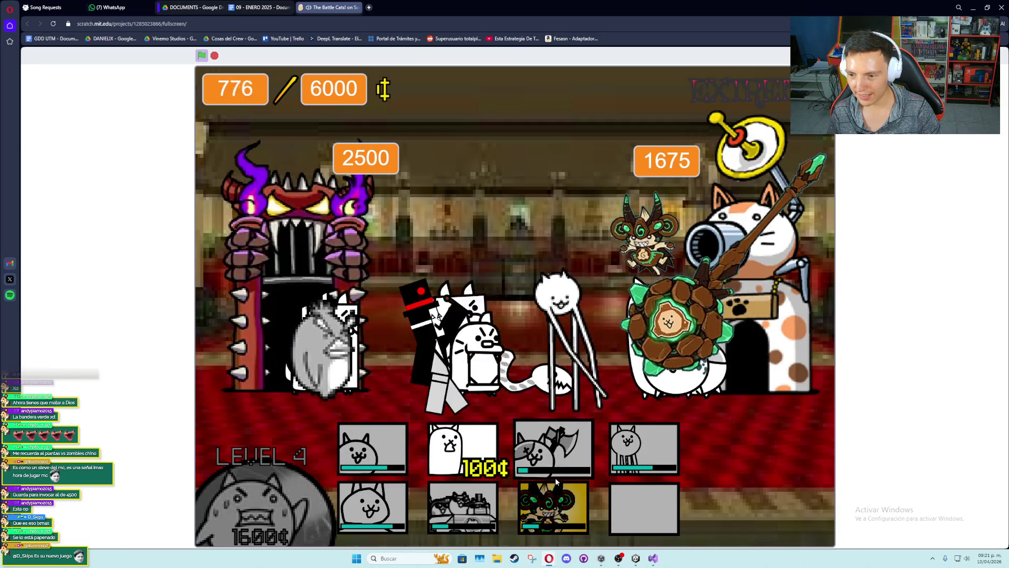
{"action": "left_click", "coordinate": [462, 450]}
{"action": "left_click", "coordinate": [403, 453]}
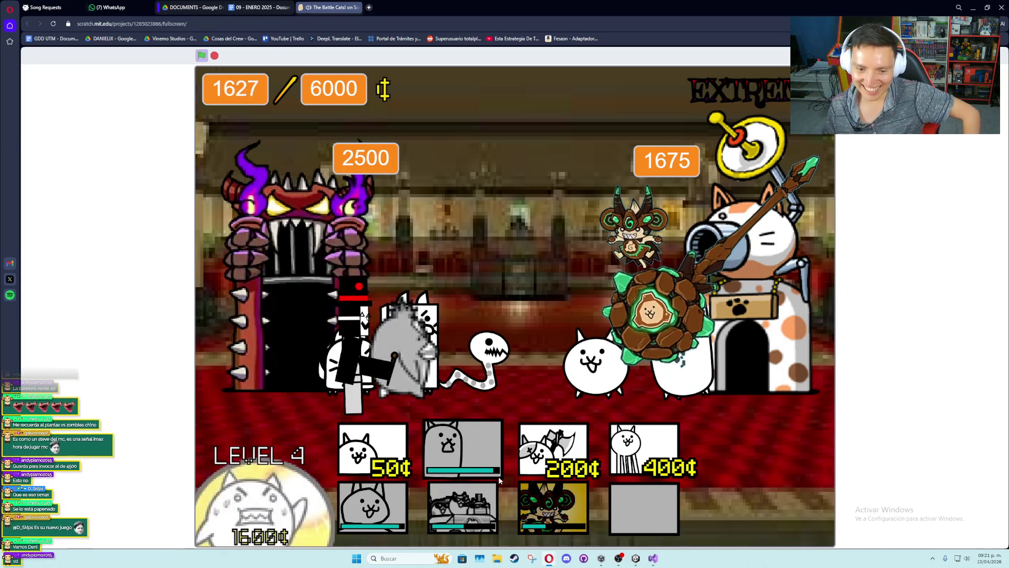
{"action": "left_click", "coordinate": [396, 512]}
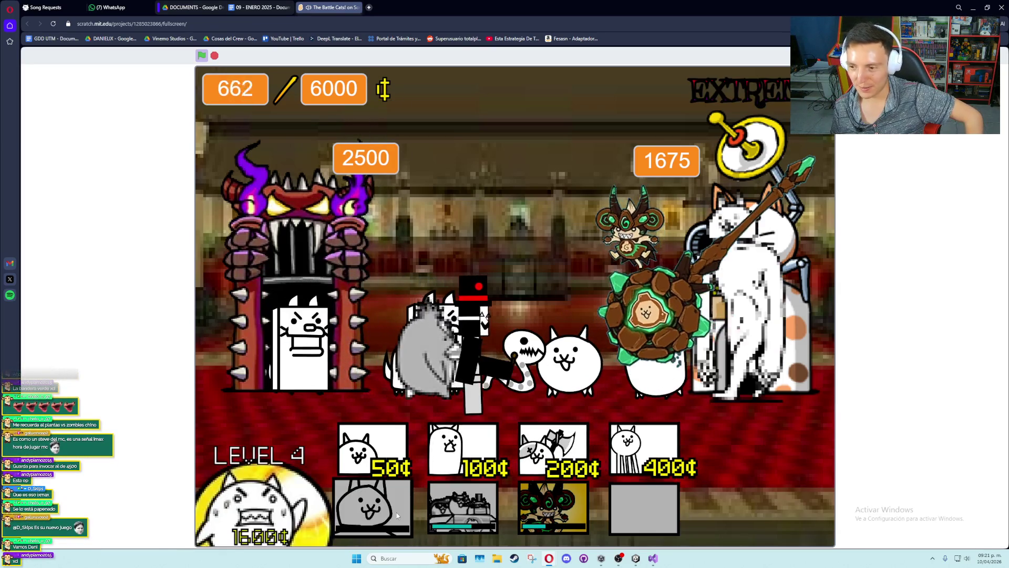
{"action": "left_click", "coordinate": [409, 455]}
{"action": "left_click", "coordinate": [464, 449]}
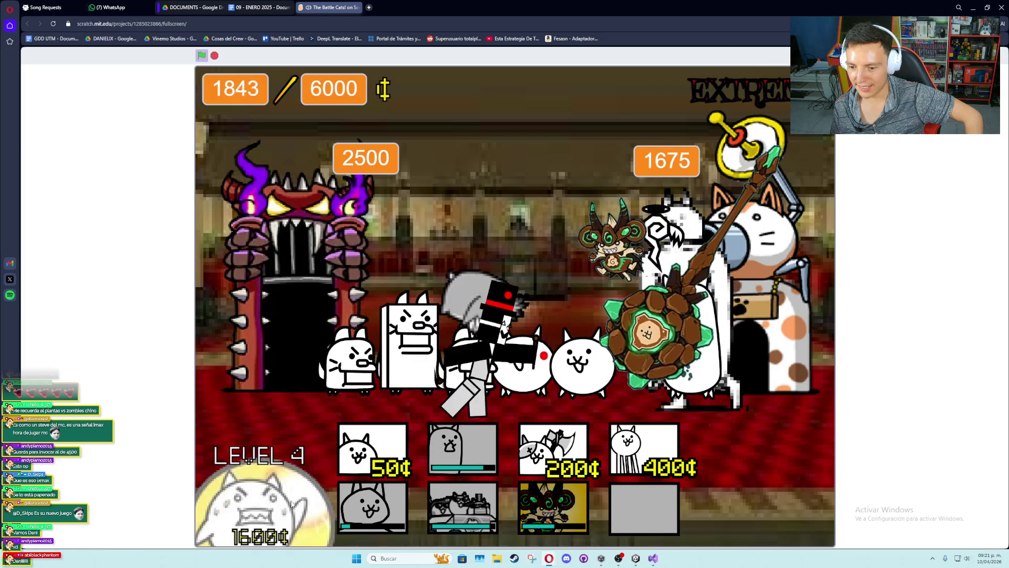
Upgrade the wallet to level 5 (7000 cap) and deploy the 200¢, 400¢, 100¢, 50¢ and 750¢ cats
{"action": "left_click", "coordinate": [262, 504]}
{"action": "left_click", "coordinate": [553, 450]}
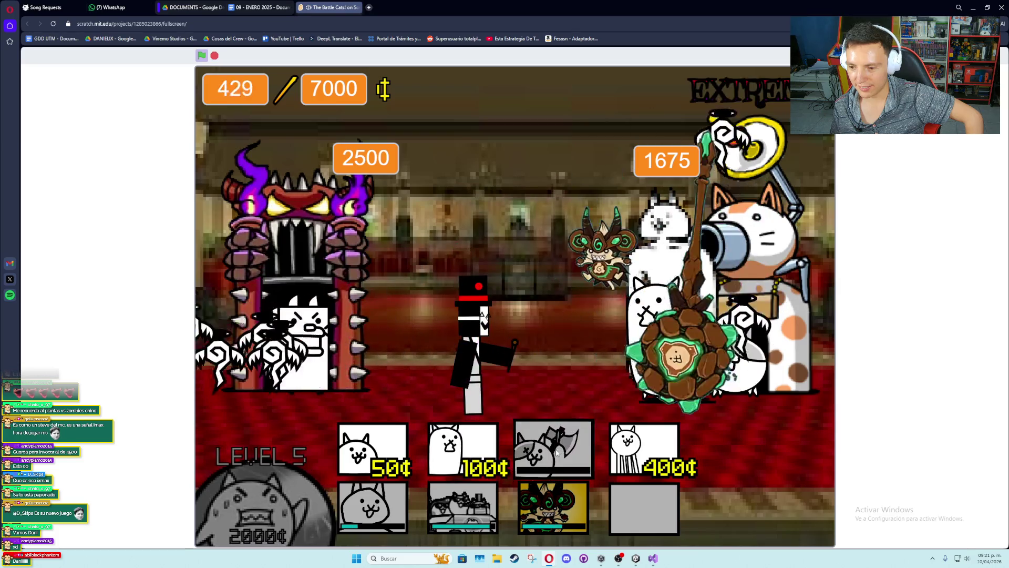
{"action": "left_click", "coordinate": [644, 449]}
{"action": "left_click", "coordinate": [457, 457]}
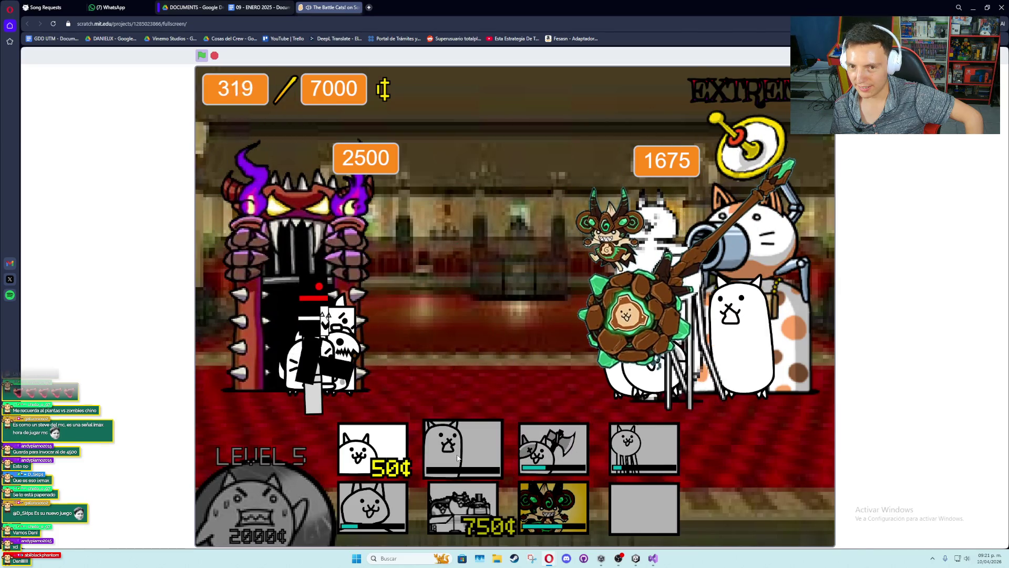
{"action": "left_click", "coordinate": [402, 456]}
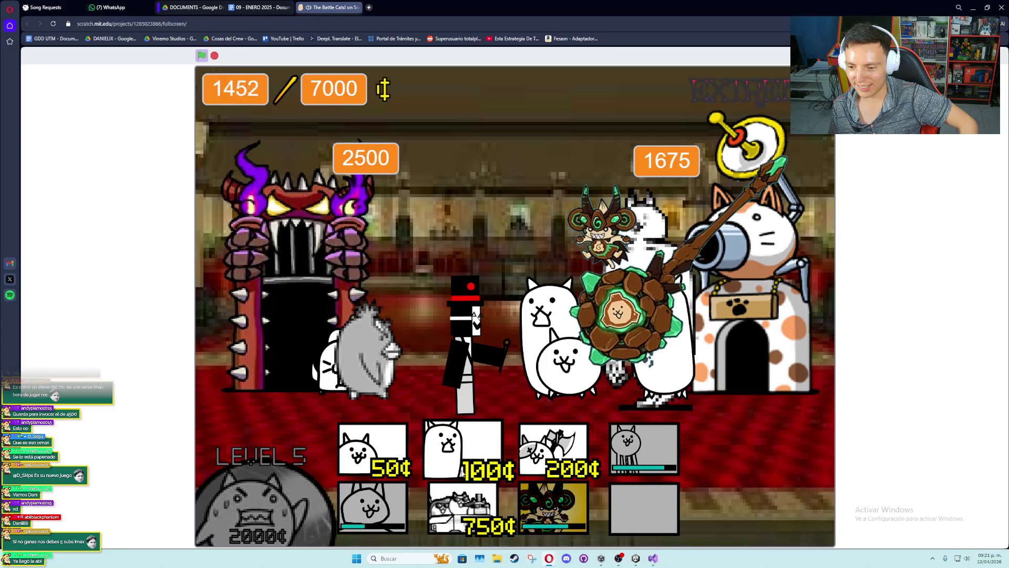
{"action": "left_click", "coordinate": [475, 507]}
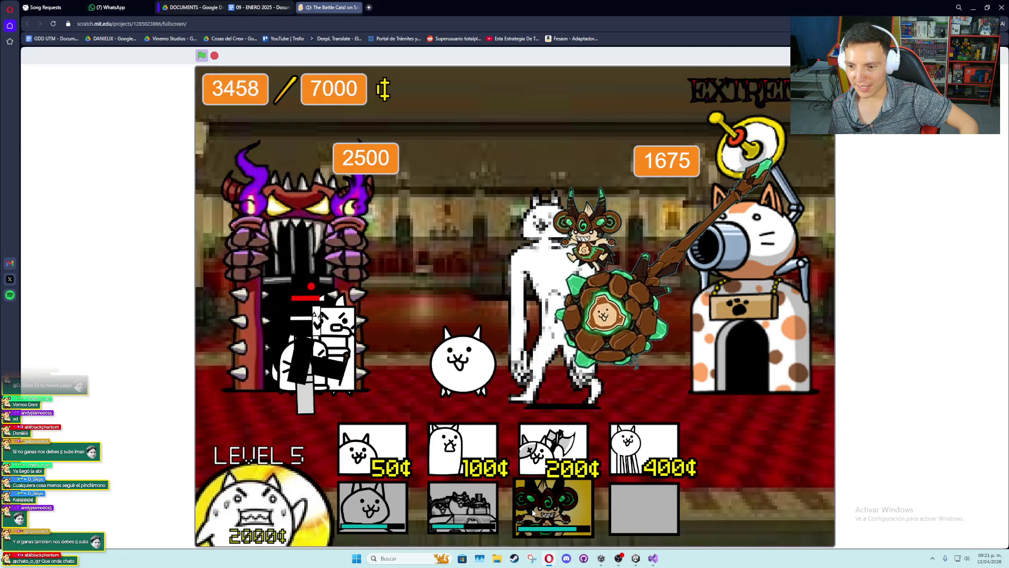
{"action": "left_click", "coordinate": [620, 465]}
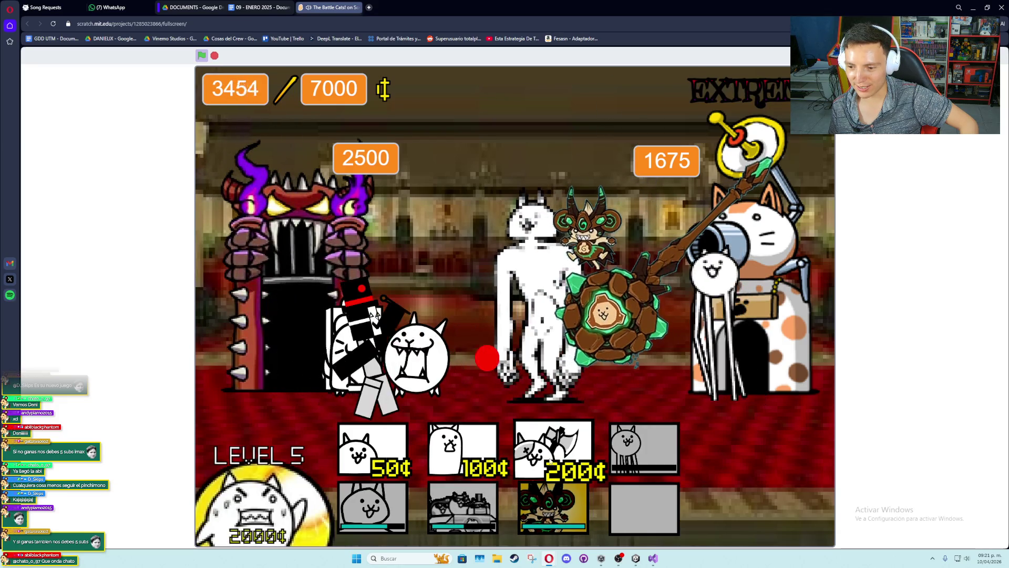
Deploy the 4500¢ green-horned unit plus 50¢, 100¢, 200¢, 400¢ and 750¢ cats
{"action": "left_click", "coordinate": [538, 508]}
{"action": "left_click", "coordinate": [400, 458]}
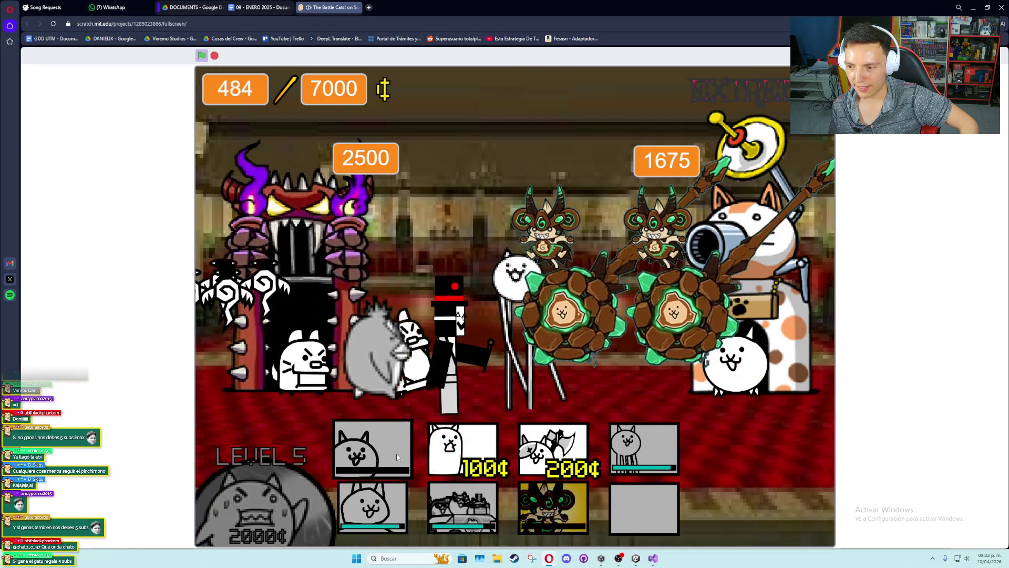
{"action": "left_click", "coordinate": [462, 452]}
{"action": "left_click", "coordinate": [551, 452]}
{"action": "left_click", "coordinate": [644, 449]}
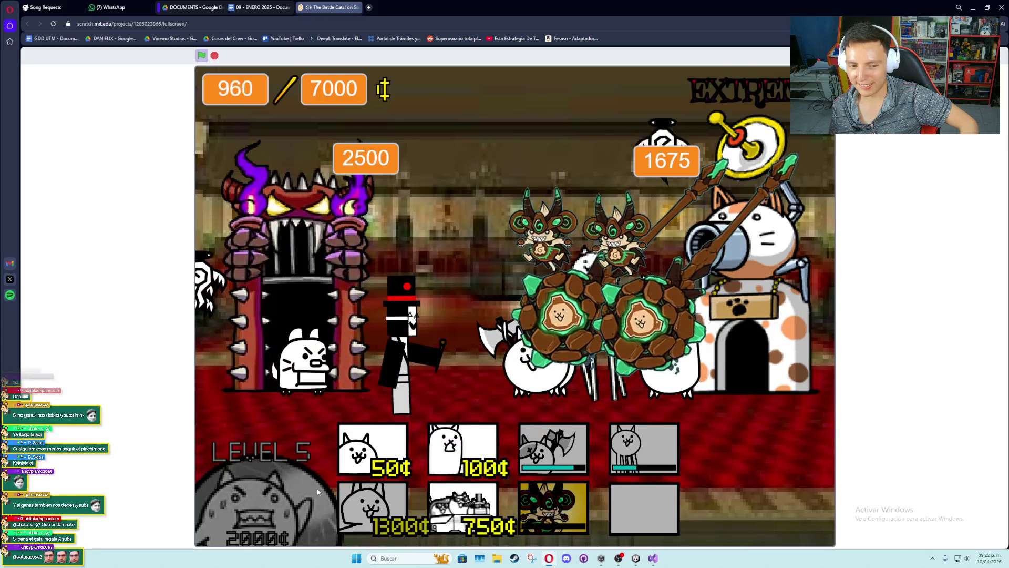
{"action": "left_click", "coordinate": [553, 449]}
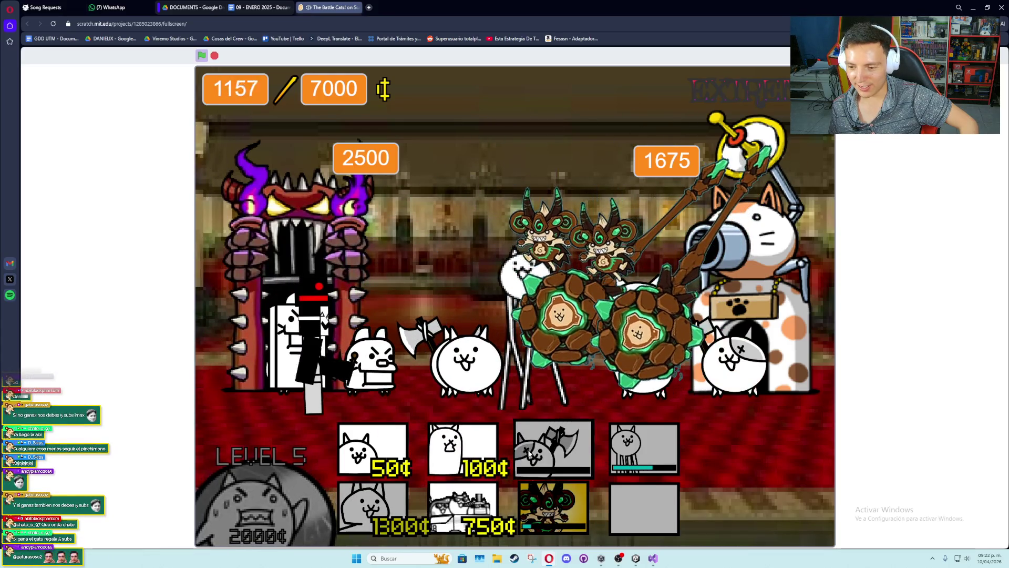
{"action": "left_click", "coordinate": [462, 507]}
Send a final burst of 50¢, 100¢, 1300¢ and 200¢ cats into the battle
{"action": "left_click", "coordinate": [389, 452]}
{"action": "left_click", "coordinate": [457, 452]}
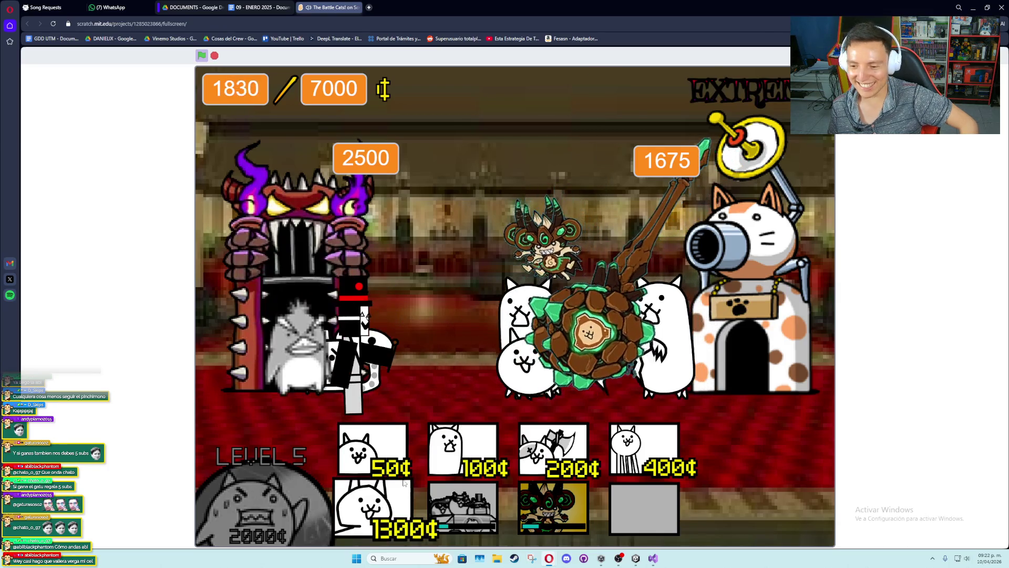
{"action": "left_click", "coordinate": [415, 489]}
{"action": "left_click", "coordinate": [417, 458]}
{"action": "left_click", "coordinate": [553, 450]}
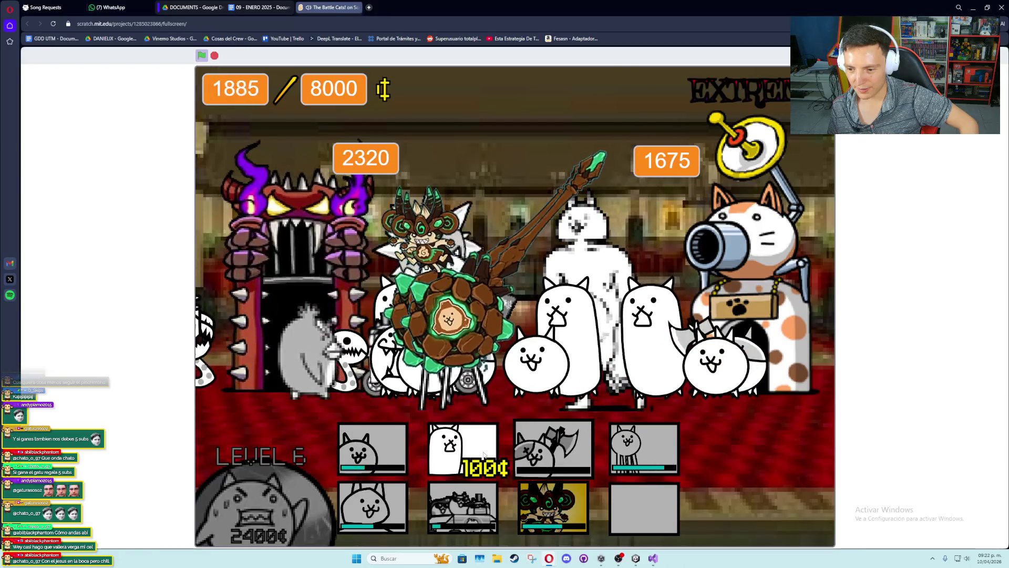
Deploy the 400¢, 100¢ and basic cats and upgrade the worker cat to win, then close the tab
{"action": "left_click", "coordinate": [463, 449]}
{"action": "left_click", "coordinate": [643, 449]}
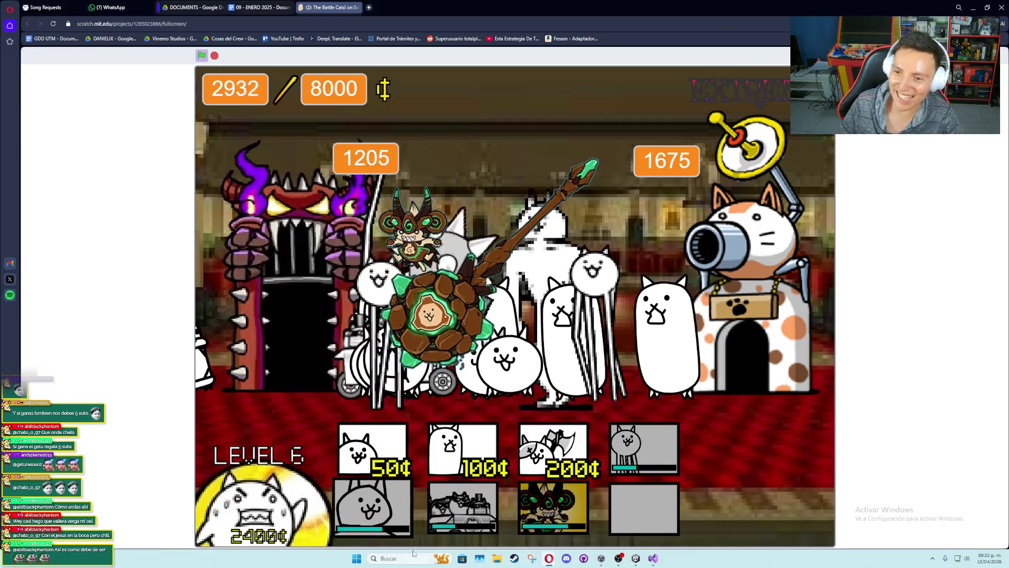
{"action": "left_click", "coordinate": [229, 501]}
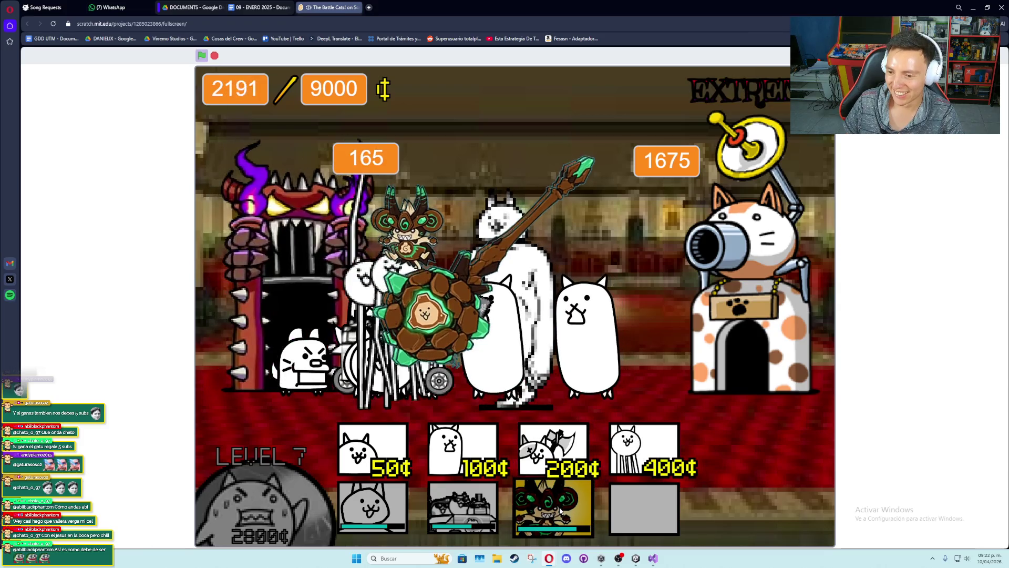
{"action": "left_click", "coordinate": [428, 462]}
{"action": "left_click", "coordinate": [415, 465]}
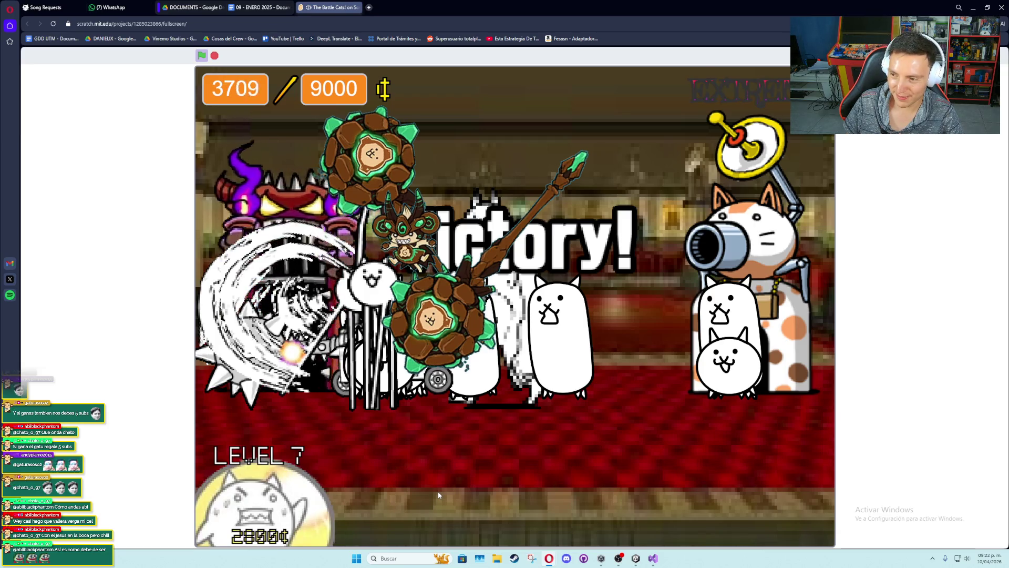
{"action": "left_click", "coordinate": [325, 531]}
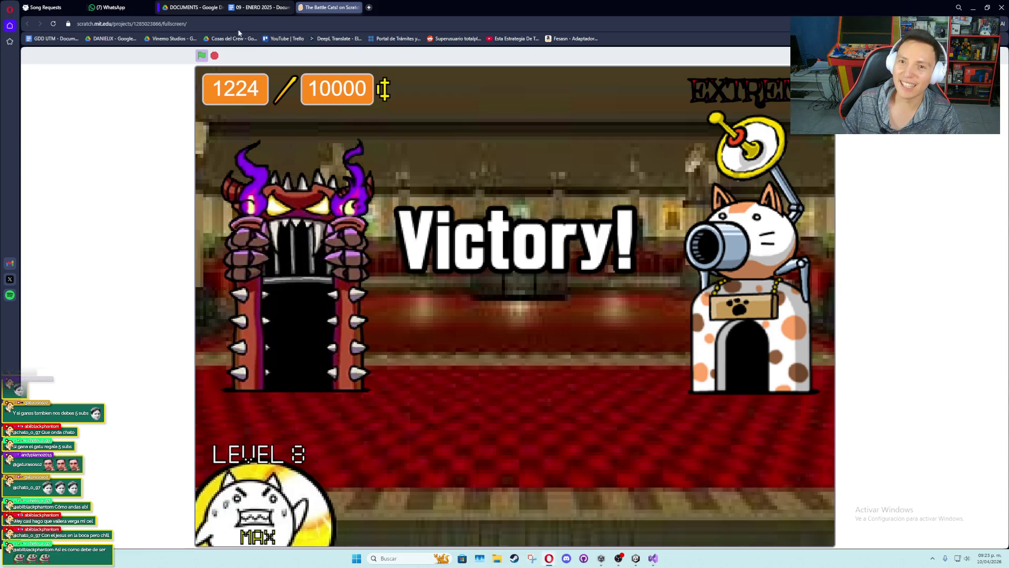
{"action": "left_click", "coordinate": [358, 7]}
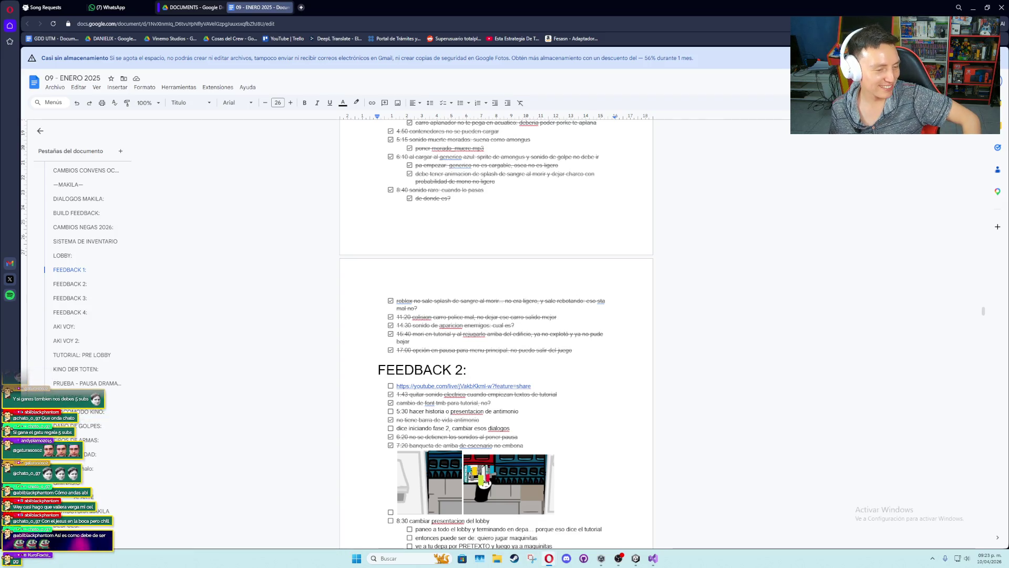
Alt+Tab from the Google Docs notes to the Unity editor
{"action": "key", "text": "alt+Tab"}
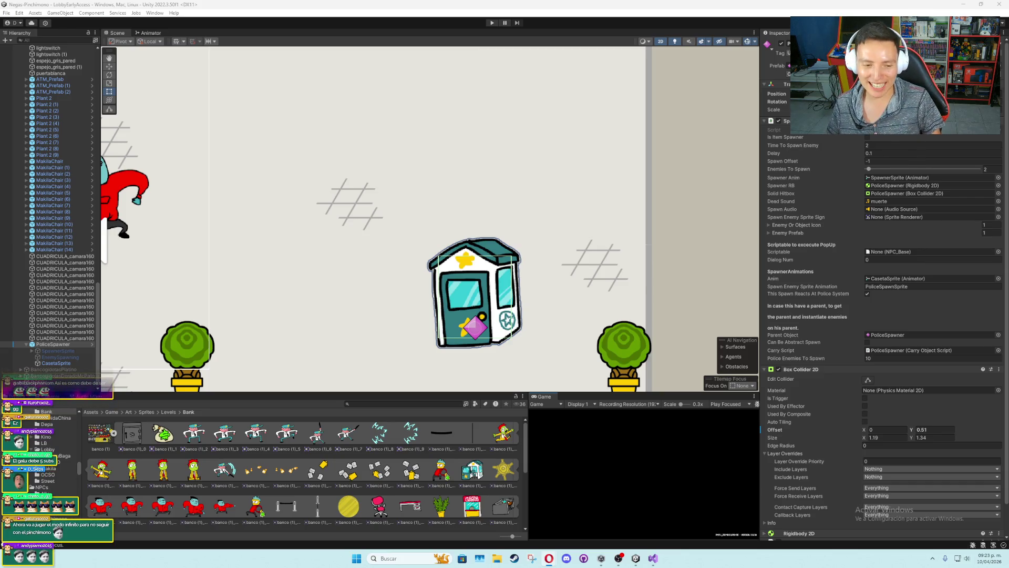
Look around the bank scene, then select Bancogidotas and collapse its children in the Hierarchy
{"action": "scroll", "coordinate": [412, 365], "scroll_direction": "up", "scroll_amount": 1}
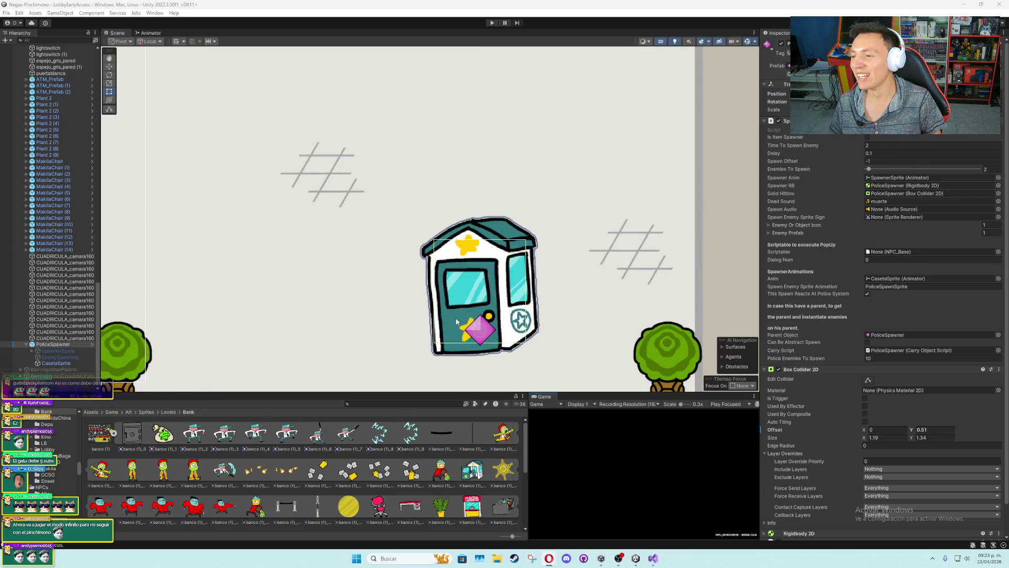
{"action": "scroll", "coordinate": [511, 283], "scroll_direction": "down", "scroll_amount": 4}
{"action": "left_click", "coordinate": [692, 239]}
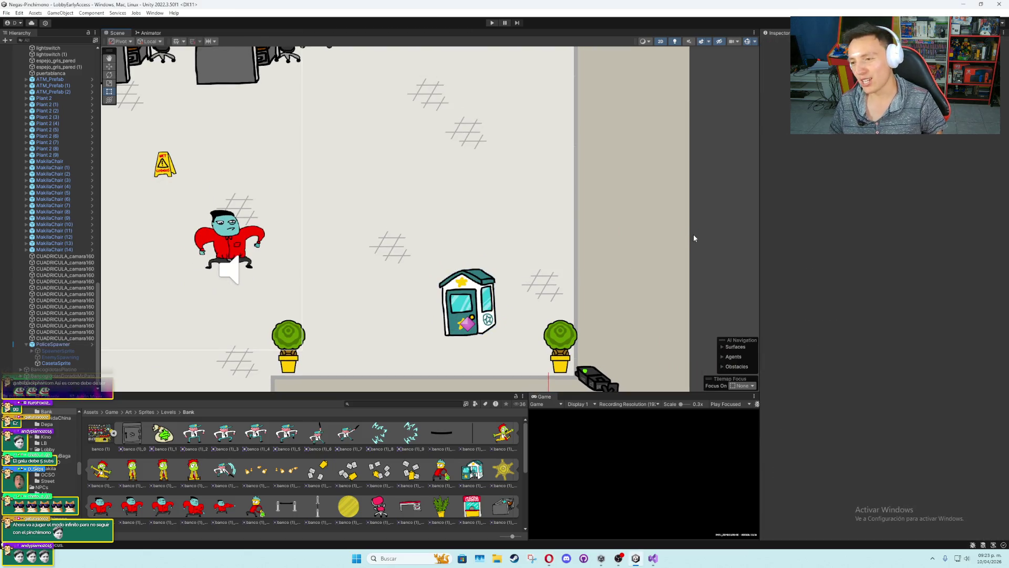
{"action": "scroll", "coordinate": [447, 222], "scroll_direction": "down", "scroll_amount": 5}
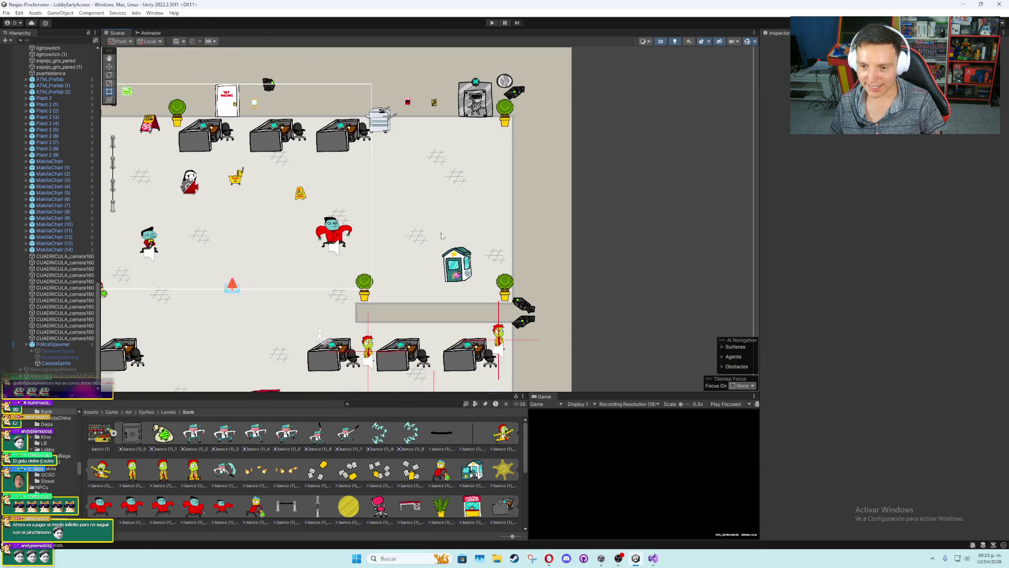
{"action": "scroll", "coordinate": [553, 259], "scroll_direction": "up", "scroll_amount": 1}
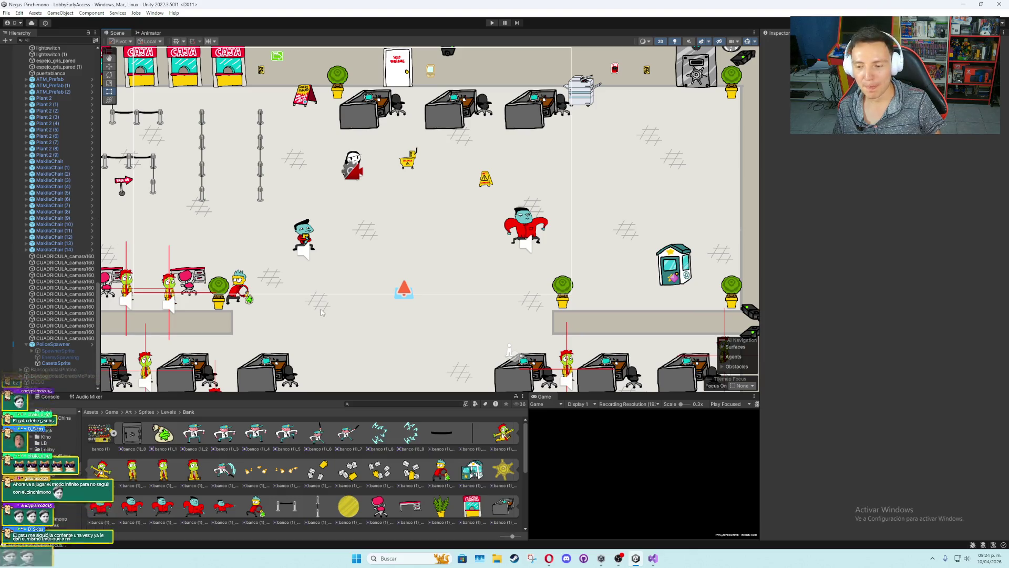
{"action": "scroll", "coordinate": [467, 294], "scroll_direction": "up", "scroll_amount": 2}
{"action": "left_click_drag", "start_coordinate": [544, 277], "coordinate": [340, 296]}
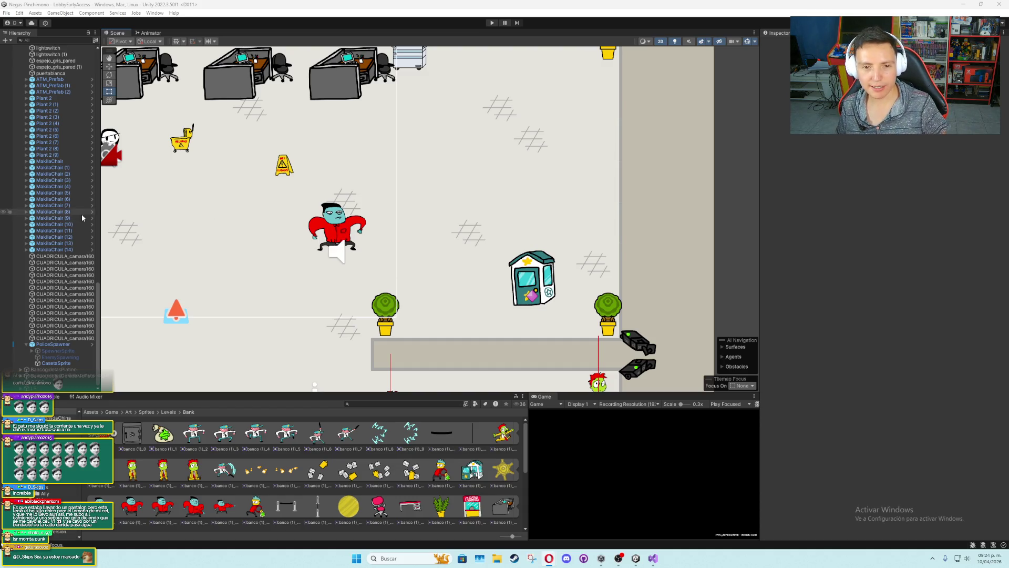
{"action": "scroll", "coordinate": [83, 217], "scroll_direction": "up", "scroll_amount": 20}
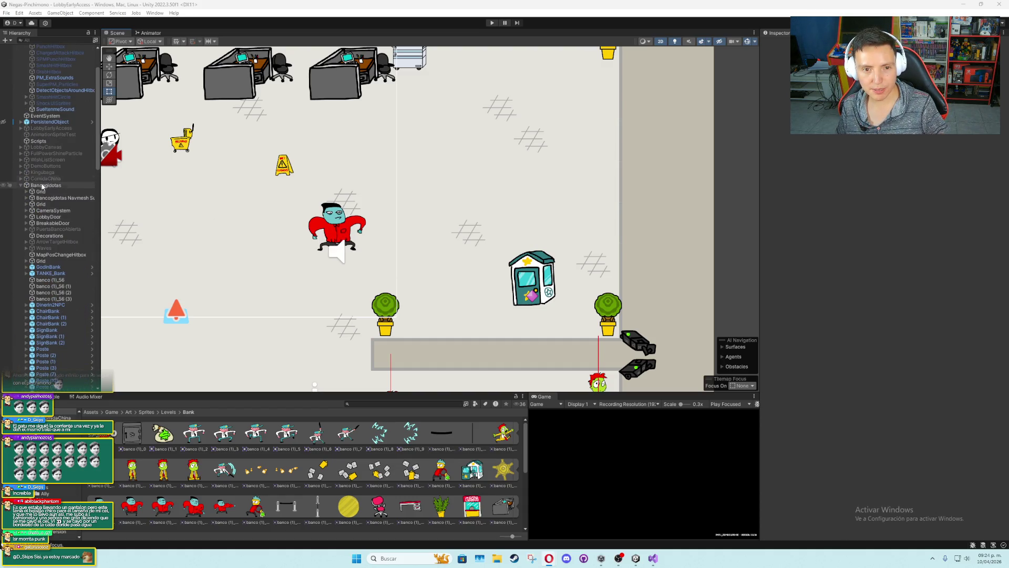
{"action": "left_click", "coordinate": [46, 185]}
{"action": "left_click", "coordinate": [21, 185]}
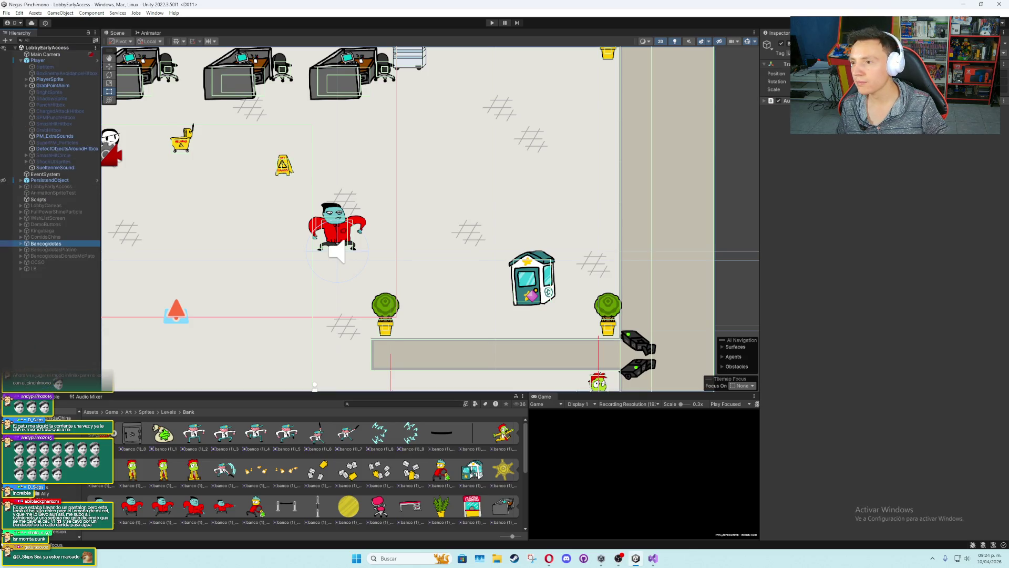
Deactivate Bancogidotas, activate LobbyEarlyAccess, and frame the genoma_0 building
{"action": "left_click", "coordinate": [780, 44]}
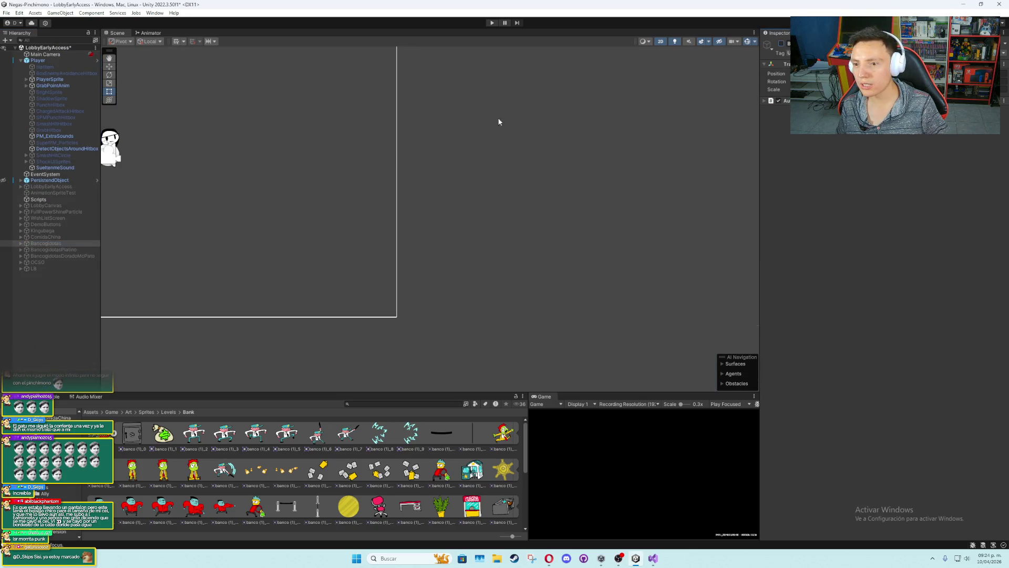
{"action": "left_click", "coordinate": [52, 187]}
{"action": "left_click", "coordinate": [780, 45]}
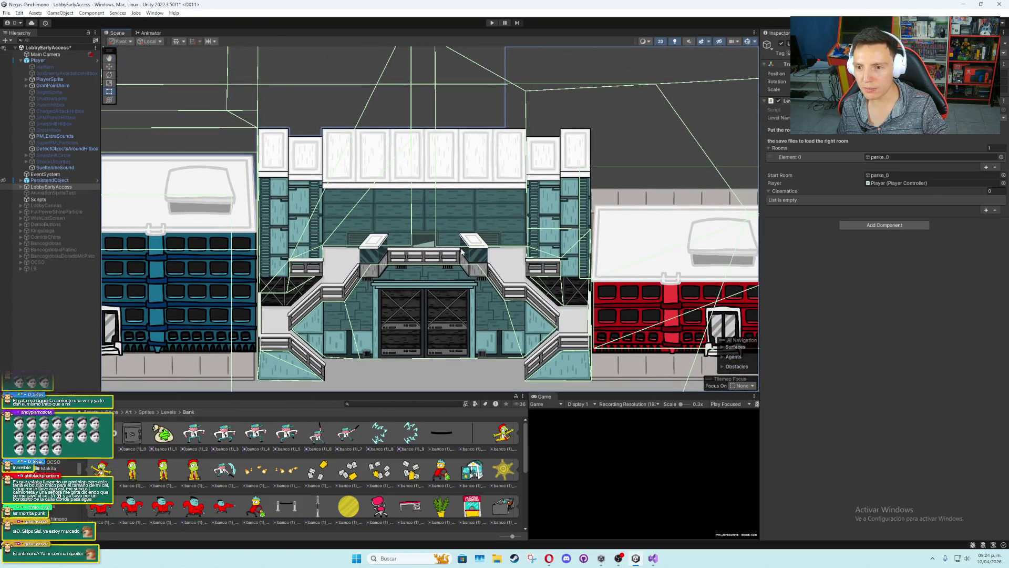
{"action": "left_click", "coordinate": [471, 239]}
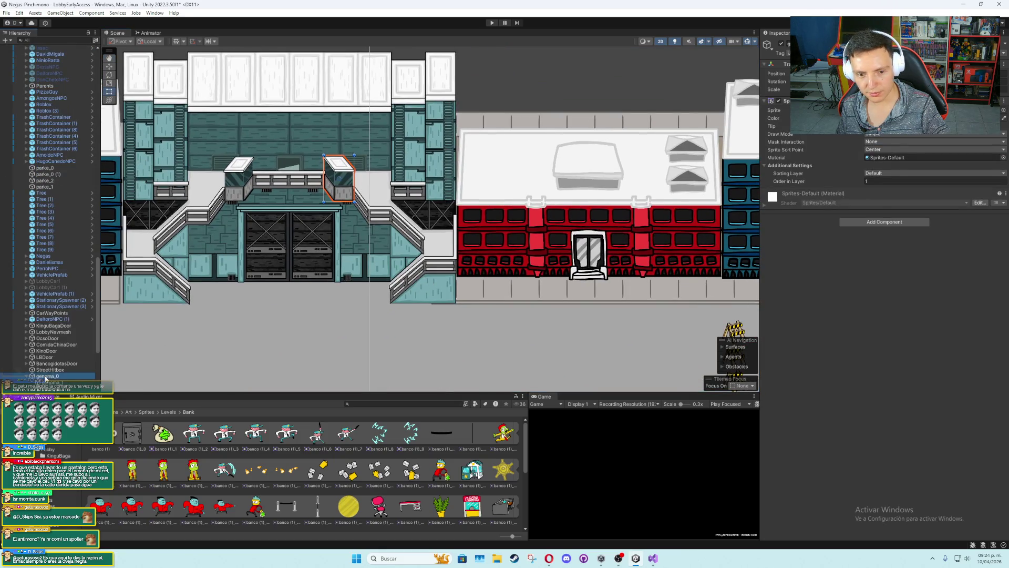
{"action": "left_click", "coordinate": [46, 377]}
{"action": "key", "text": "f"}
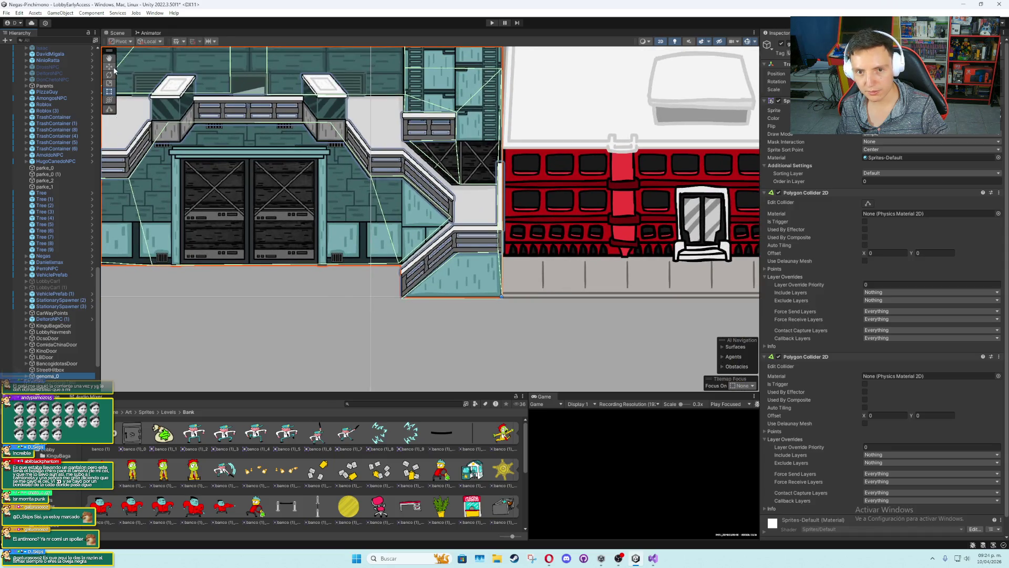
Move the teal building upward with the Move tool, then select the blue building beside it
{"action": "scroll", "coordinate": [681, 310], "scroll_direction": "up", "scroll_amount": 5}
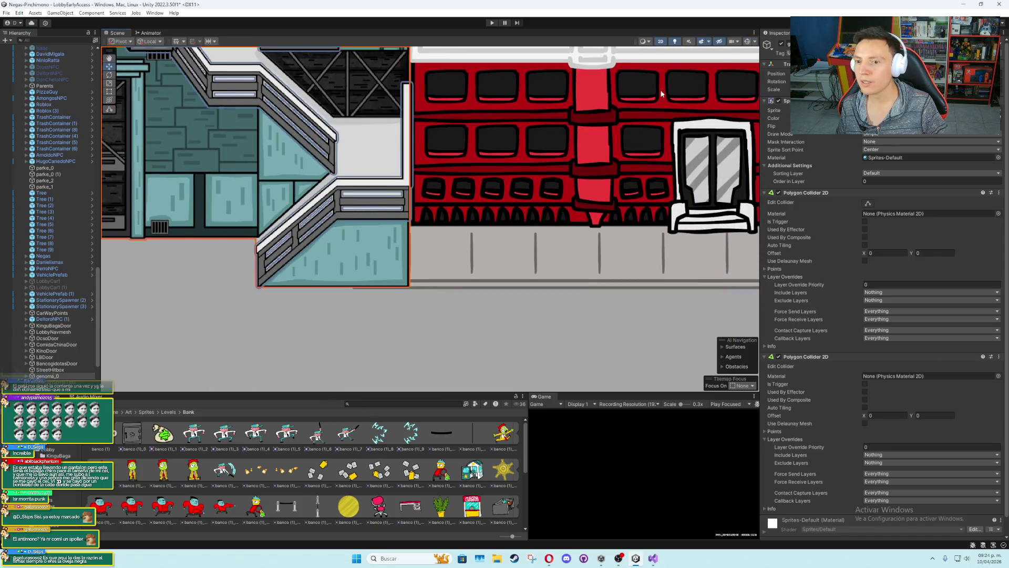
{"action": "scroll", "coordinate": [276, 205], "scroll_direction": "up", "scroll_amount": 3}
{"action": "mouse_move", "coordinate": [216, 158]}
{"action": "left_mouse_down"}
{"action": "mouse_move", "coordinate": [337, 214]}
{"action": "mouse_move", "coordinate": [383, 208]}
{"action": "left_mouse_up"}
{"action": "scroll", "coordinate": [336, 213], "scroll_direction": "down", "scroll_amount": 2}
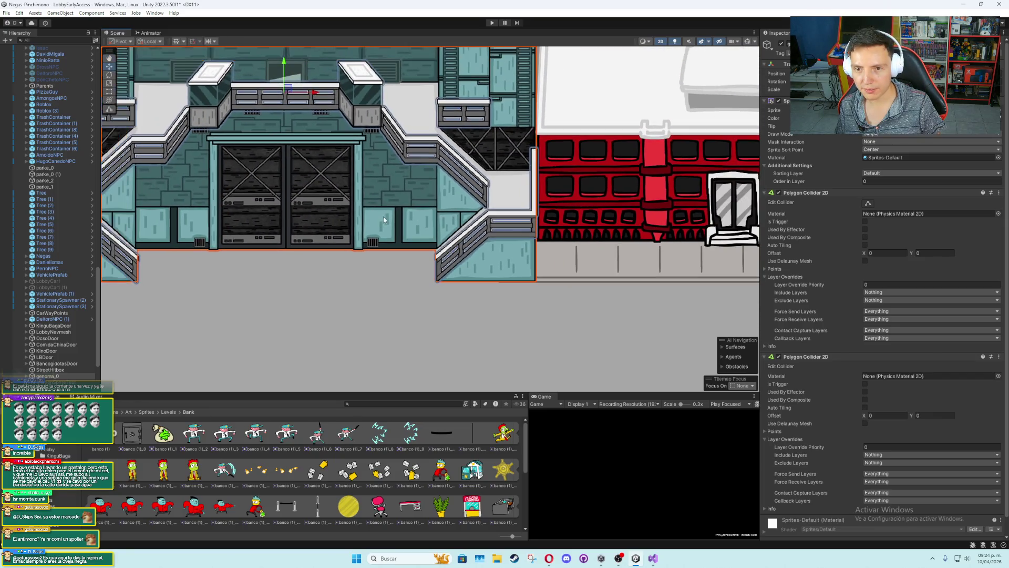
{"action": "key", "text": "w"}
{"action": "left_click_drag", "start_coordinate": [286, 89], "coordinate": [291, 51]}
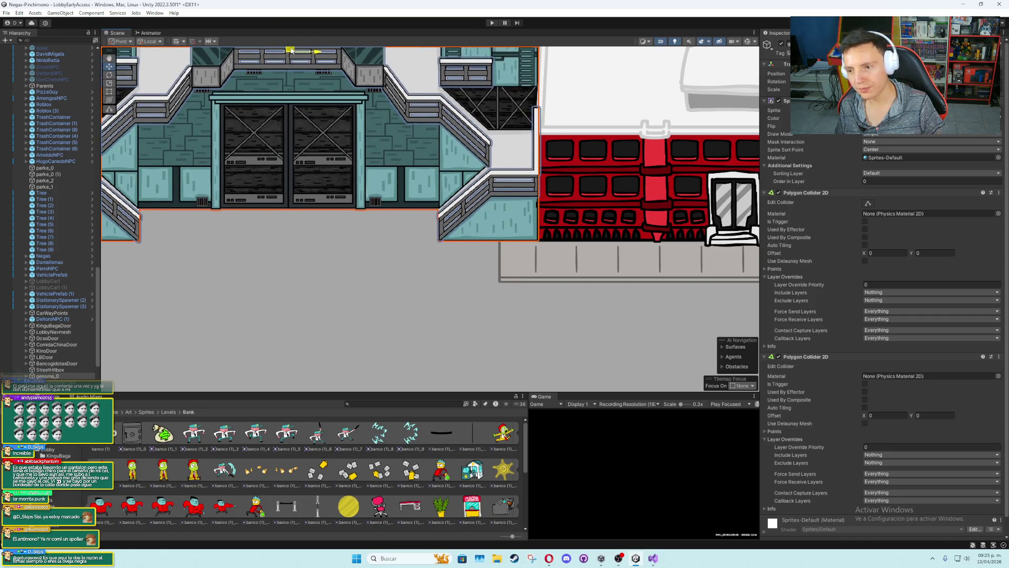
{"action": "scroll", "coordinate": [384, 187], "scroll_direction": "down", "scroll_amount": 2}
{"action": "mouse_move", "coordinate": [103, 211]}
{"action": "left_mouse_down"}
{"action": "mouse_move", "coordinate": [301, 254]}
{"action": "mouse_move", "coordinate": [410, 239]}
{"action": "left_mouse_up"}
{"action": "left_click", "coordinate": [281, 251]}
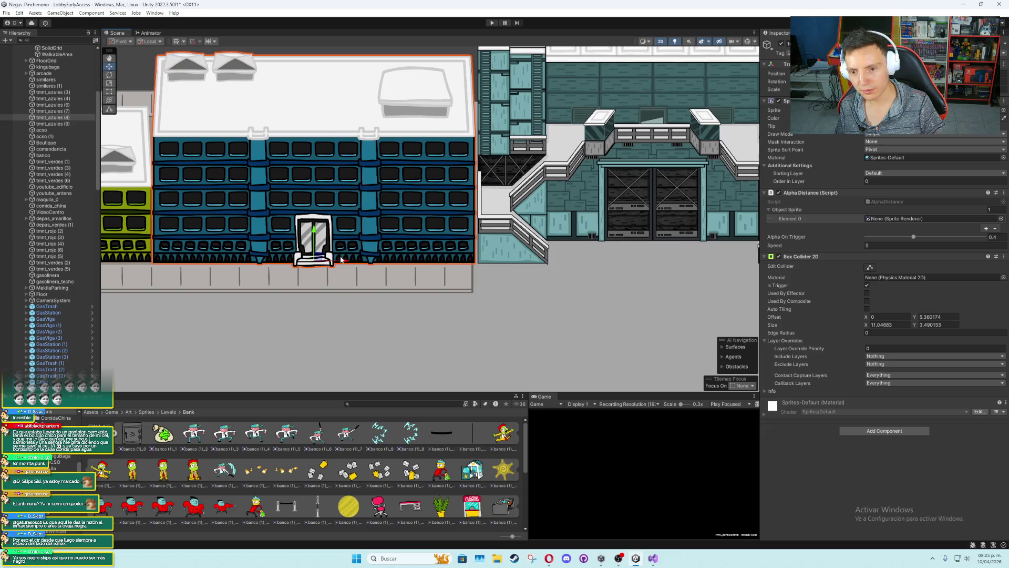
Select the Banqueta tilemap and paint top-middle sidewalk tiles across the gap between buildings
{"action": "left_click", "coordinate": [468, 285]}
{"action": "key", "text": "f"}
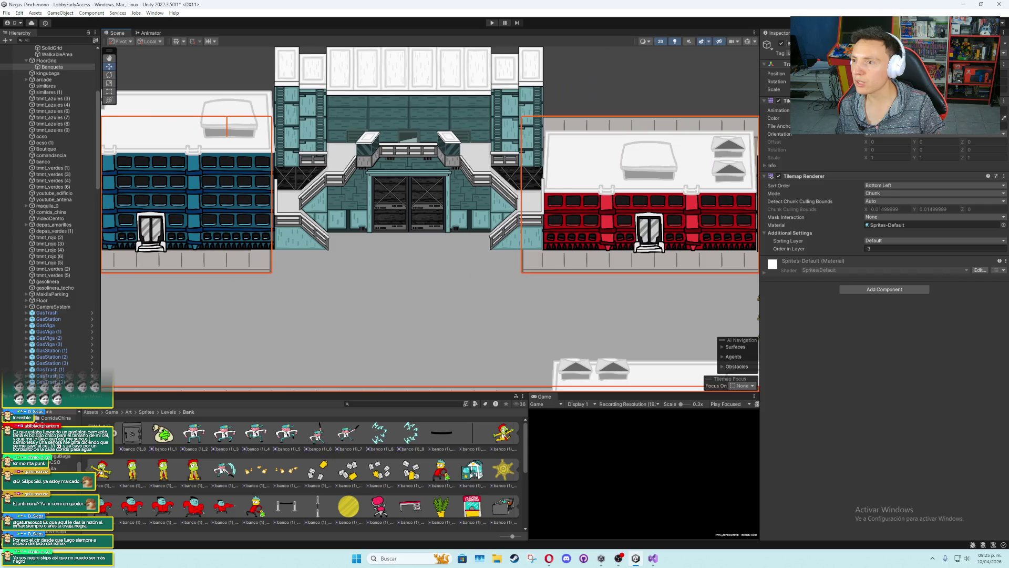
{"action": "left_click", "coordinate": [810, 32]}
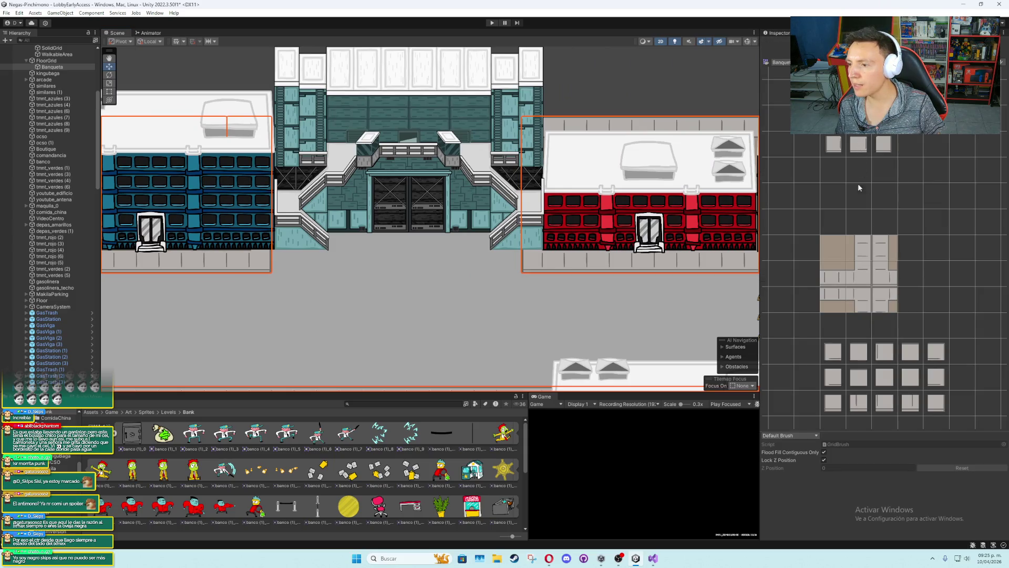
{"action": "left_click", "coordinate": [841, 275]}
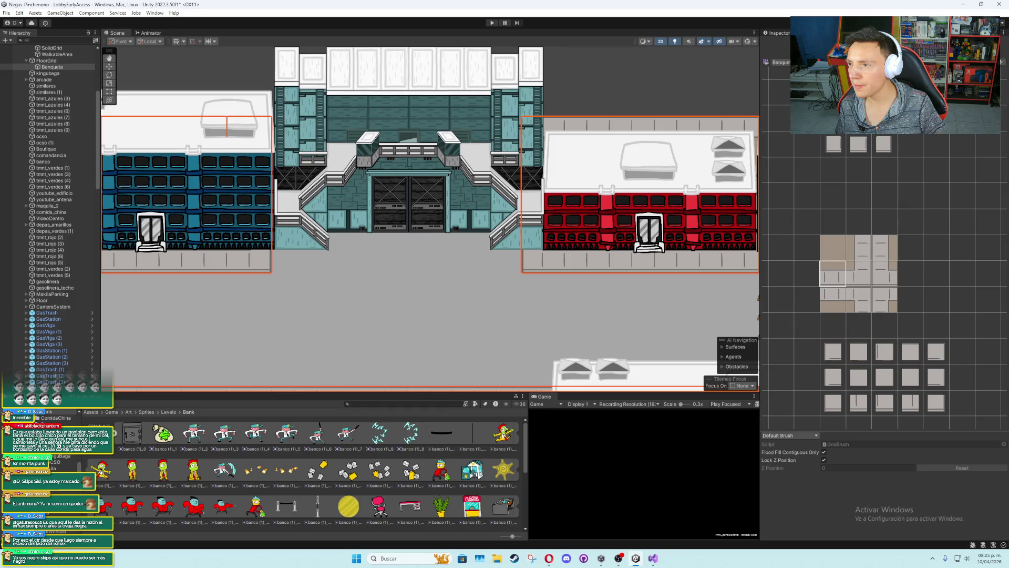
{"action": "left_click", "coordinate": [867, 153]}
{"action": "mouse_move", "coordinate": [283, 256]}
{"action": "left_mouse_down"}
{"action": "mouse_move", "coordinate": [273, 258]}
{"action": "mouse_move", "coordinate": [529, 261]}
{"action": "left_mouse_up"}
Paint a row of brown floor tiles before the entrance, then switch to Discord's chat-general channel
{"action": "left_click", "coordinate": [839, 252]}
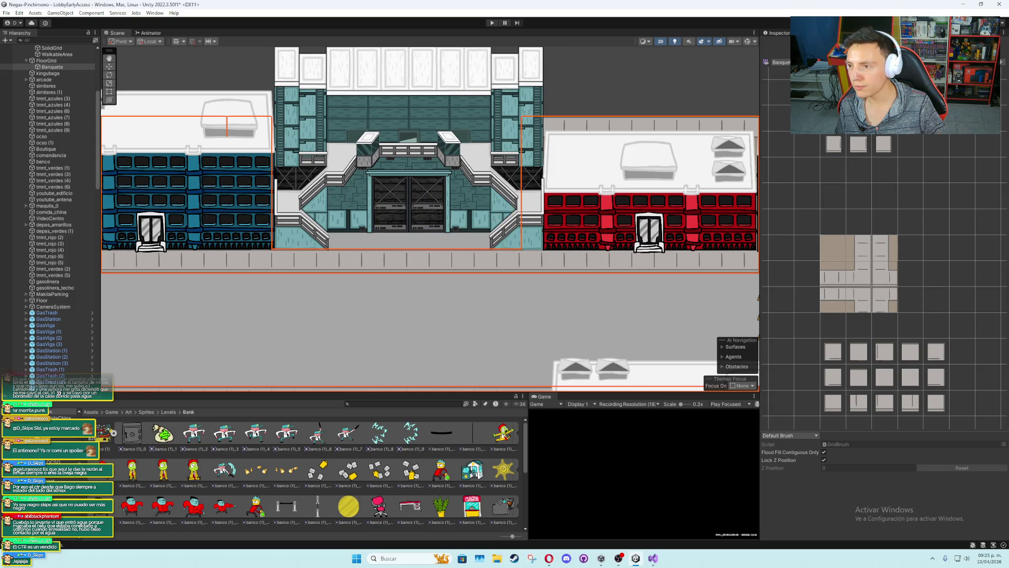
{"action": "left_click_drag", "start_coordinate": [531, 236], "coordinate": [296, 238]}
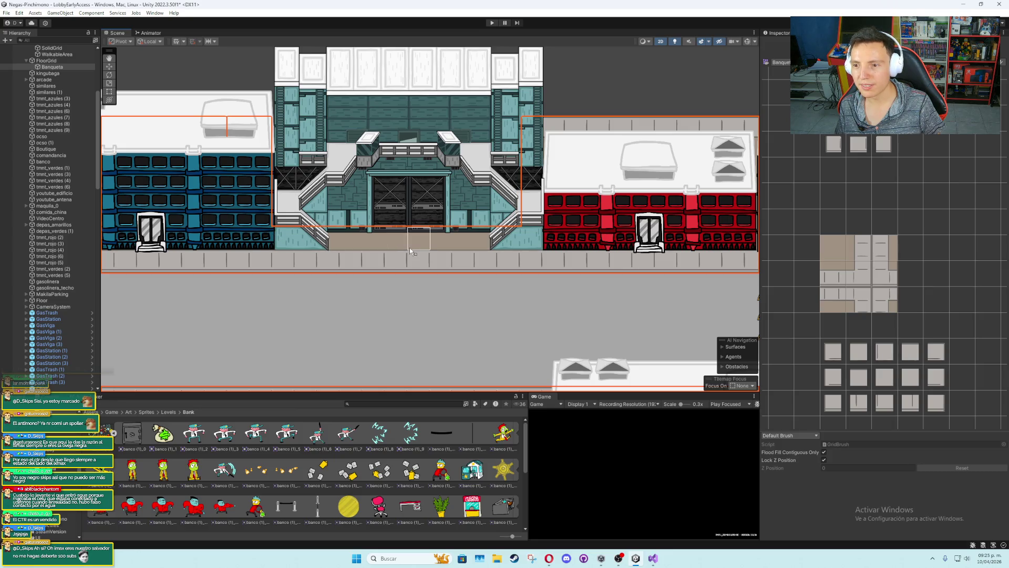
{"action": "scroll", "coordinate": [410, 251], "scroll_direction": "down", "scroll_amount": 2}
{"action": "left_click", "coordinate": [111, 68]}
{"action": "scroll", "coordinate": [315, 273], "scroll_direction": "up", "scroll_amount": 6}
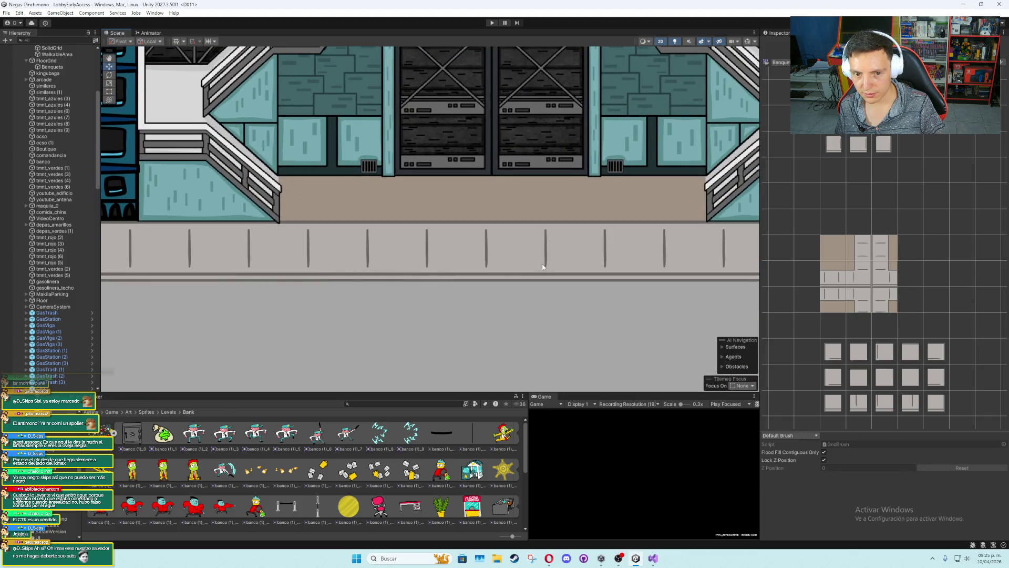
{"action": "scroll", "coordinate": [425, 242], "scroll_direction": "down", "scroll_amount": 3}
{"action": "scroll", "coordinate": [447, 300], "scroll_direction": "up", "scroll_amount": 2}
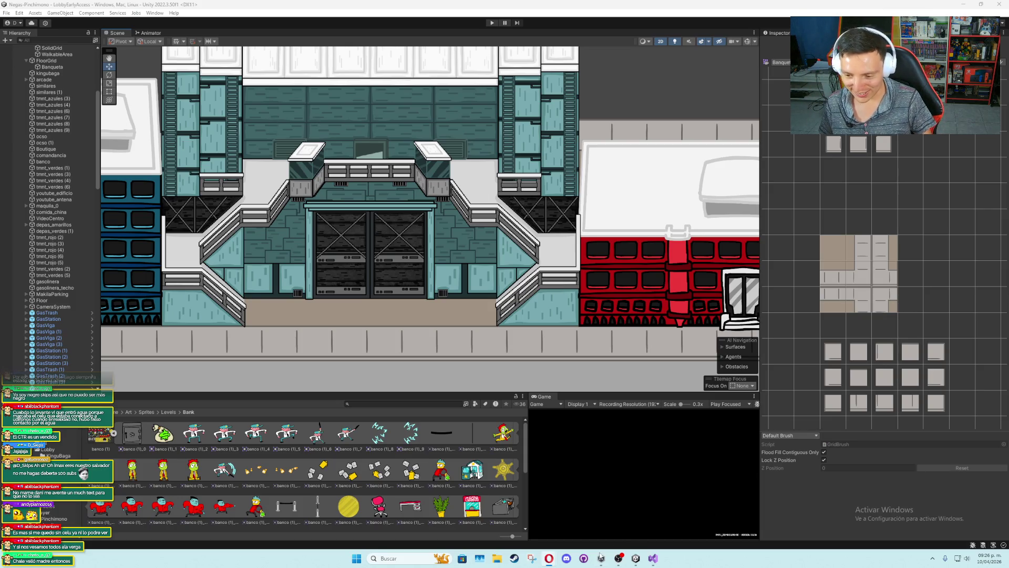
{"action": "left_click", "coordinate": [565, 558]}
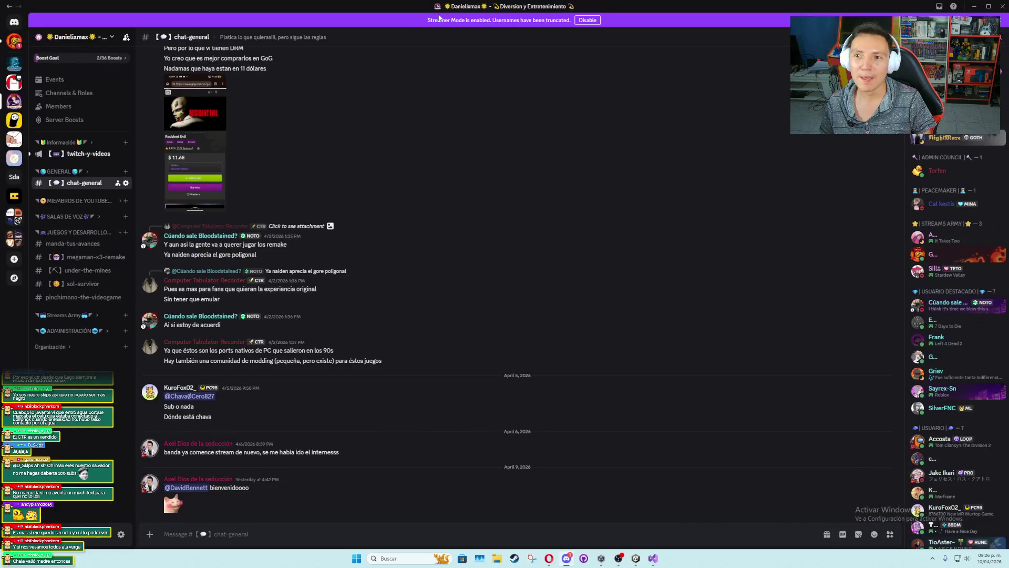
Alt+Tab from Discord back to the Unity lobby scene
{"action": "key", "text": "alt+Tab"}
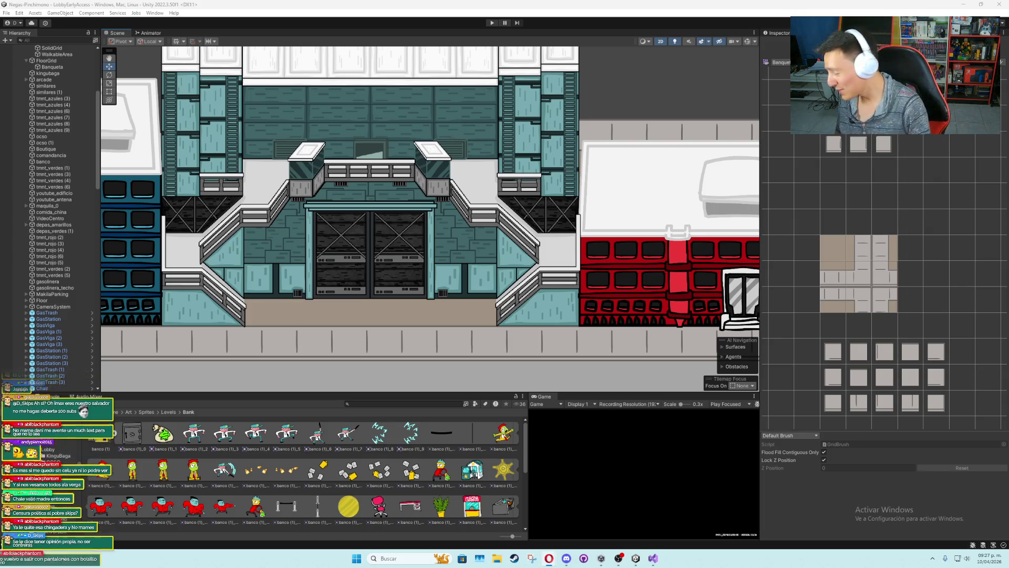
Zoom out the lobby scene and Alt+Tab to the Google Docs feedback document
{"action": "scroll", "coordinate": [571, 127], "scroll_direction": "down", "scroll_amount": 3}
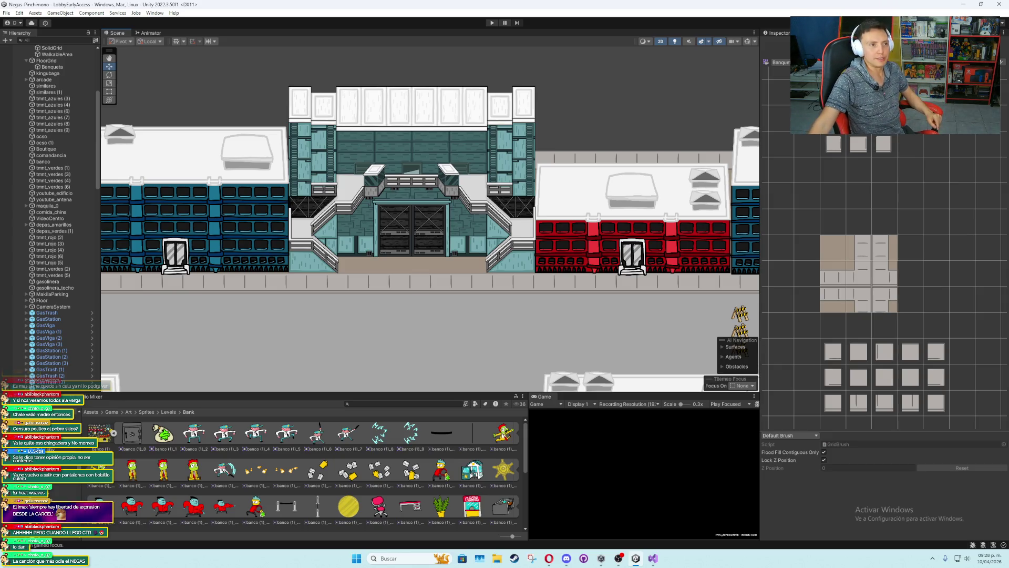
{"action": "key", "text": "alt+Tab"}
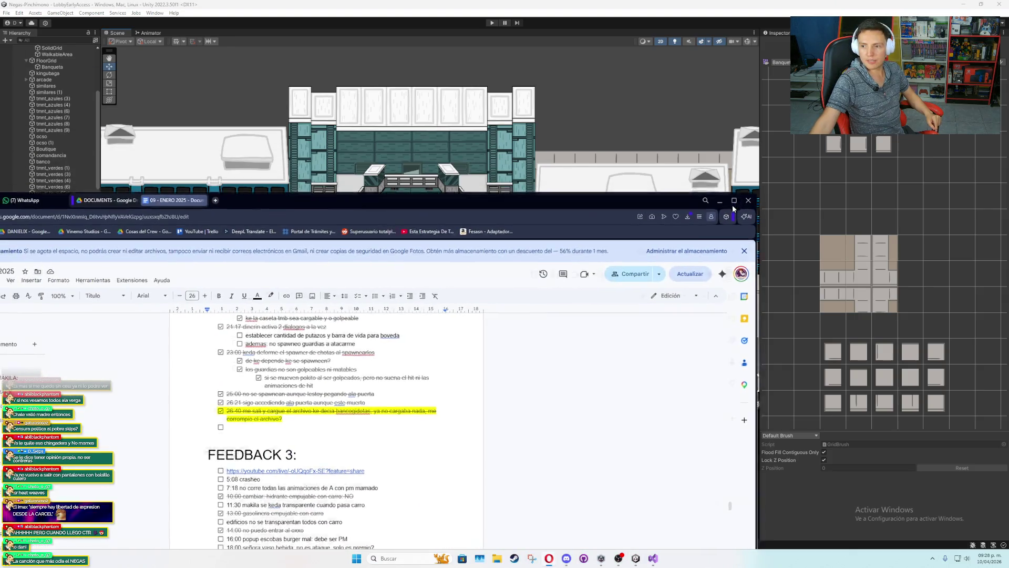
Maximize the browser, read the FEEDBACK 4 notes, then minimize it to return to Unity
{"action": "left_click", "coordinate": [731, 202]}
{"action": "scroll", "coordinate": [476, 348], "scroll_direction": "down", "scroll_amount": 10}
{"action": "scroll", "coordinate": [476, 348], "scroll_direction": "down", "scroll_amount": 5}
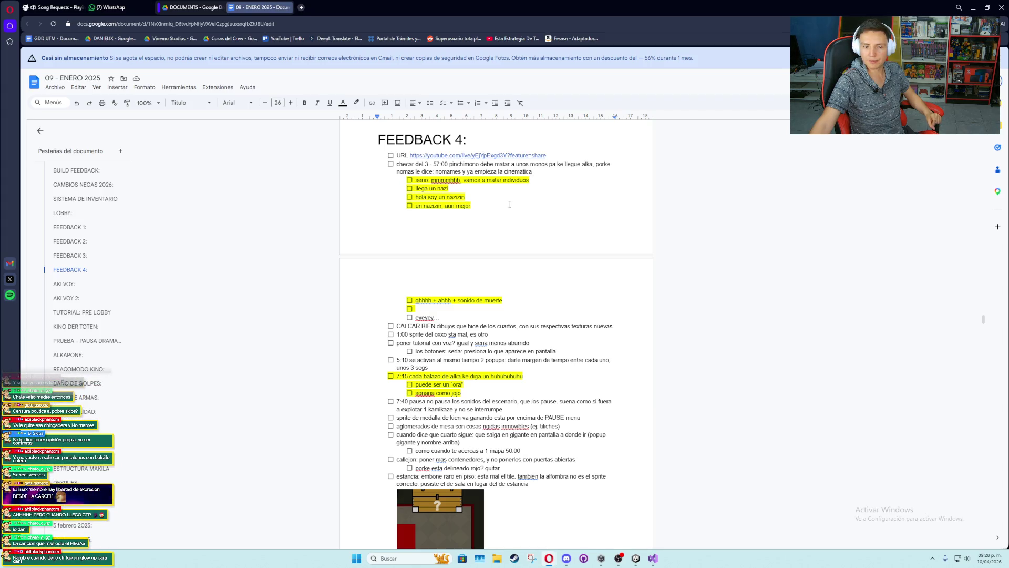
{"action": "scroll", "coordinate": [498, 222], "scroll_direction": "down", "scroll_amount": 3}
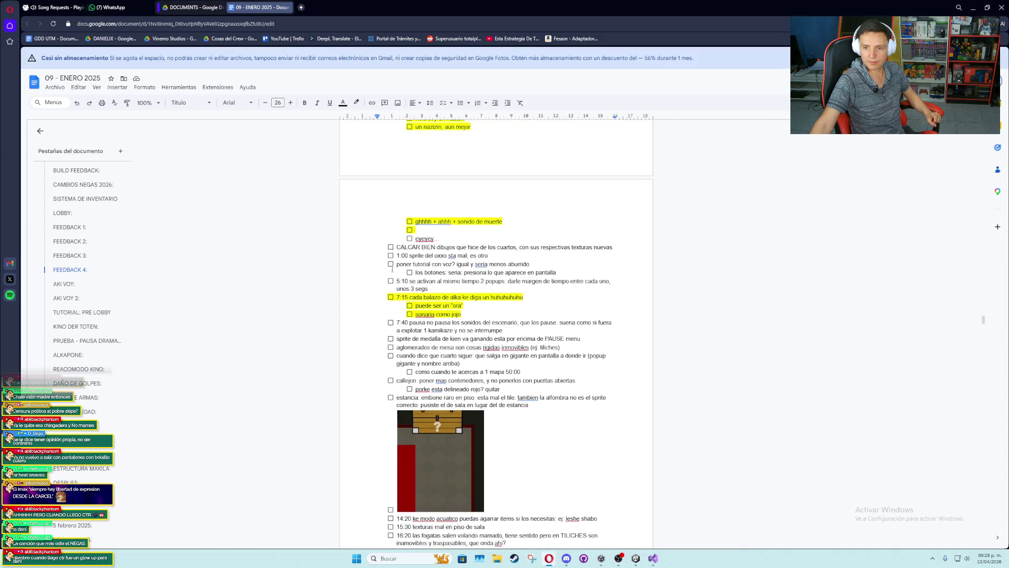
{"action": "left_click", "coordinate": [976, 7]}
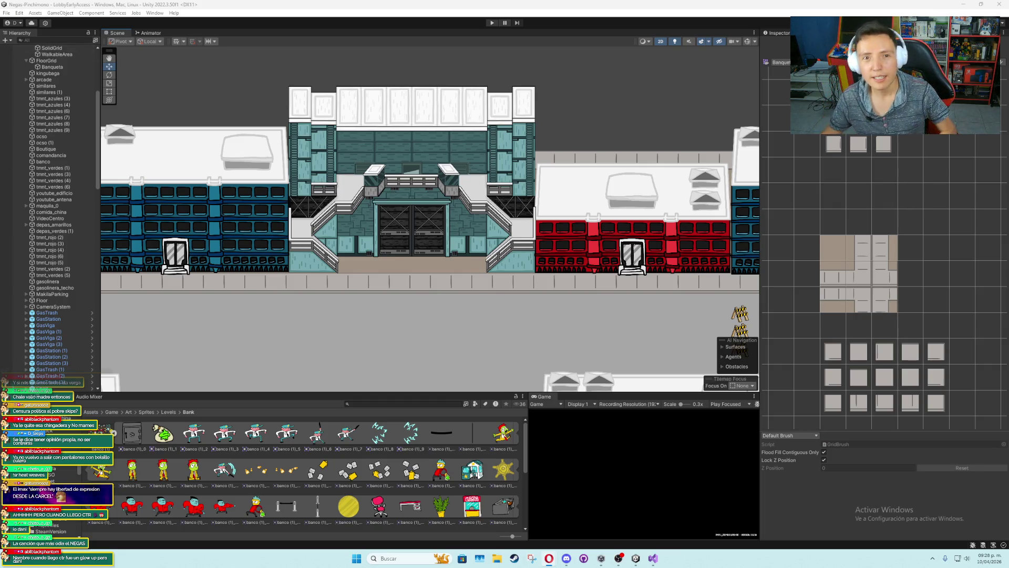
Load KinoDerToten from File > Open Recent Scene
{"action": "left_click", "coordinate": [19, 13]}
{"action": "mouse_move", "coordinate": [6, 13]}
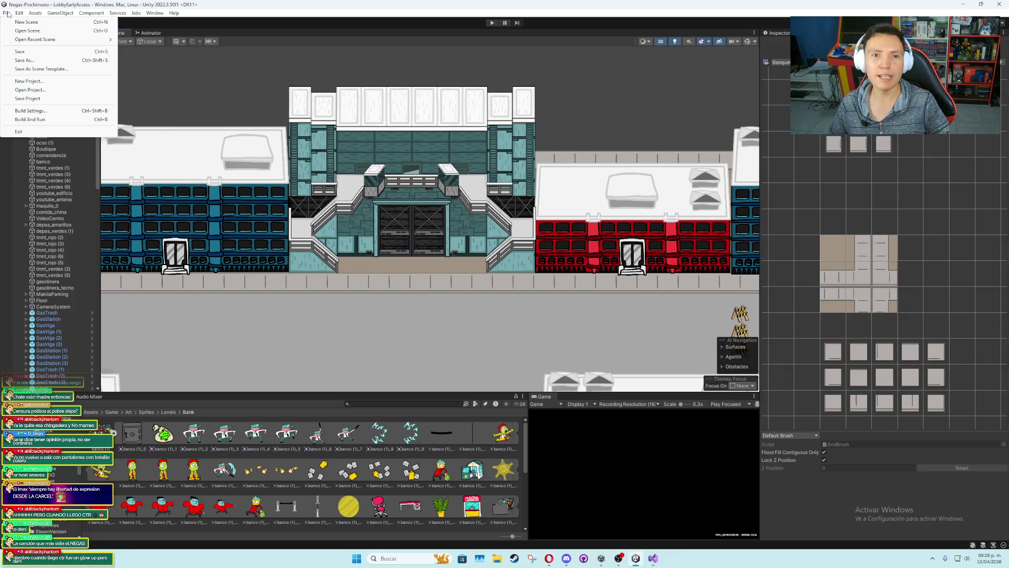
{"action": "mouse_move", "coordinate": [42, 39]}
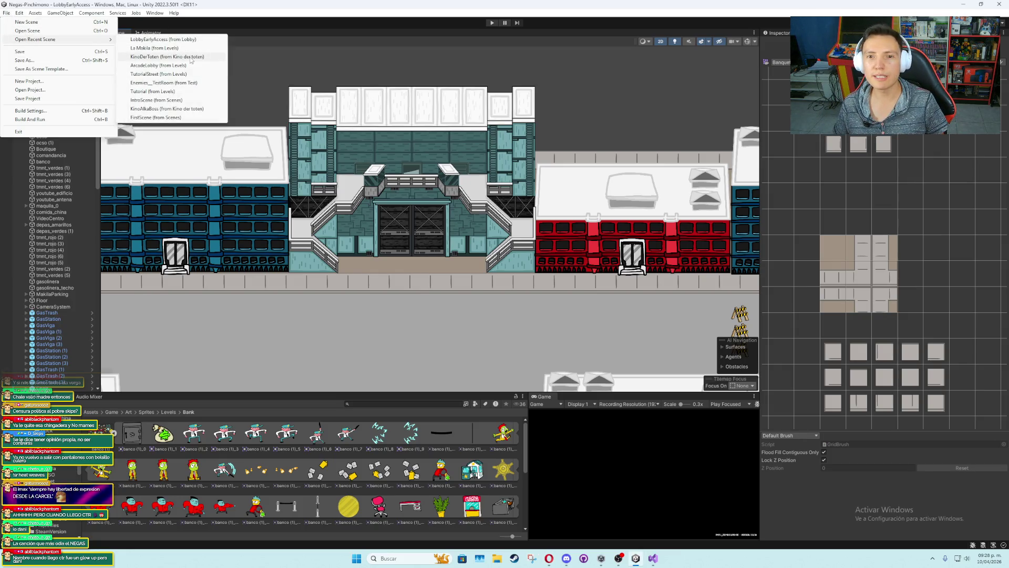
{"action": "left_click", "coordinate": [191, 56]}
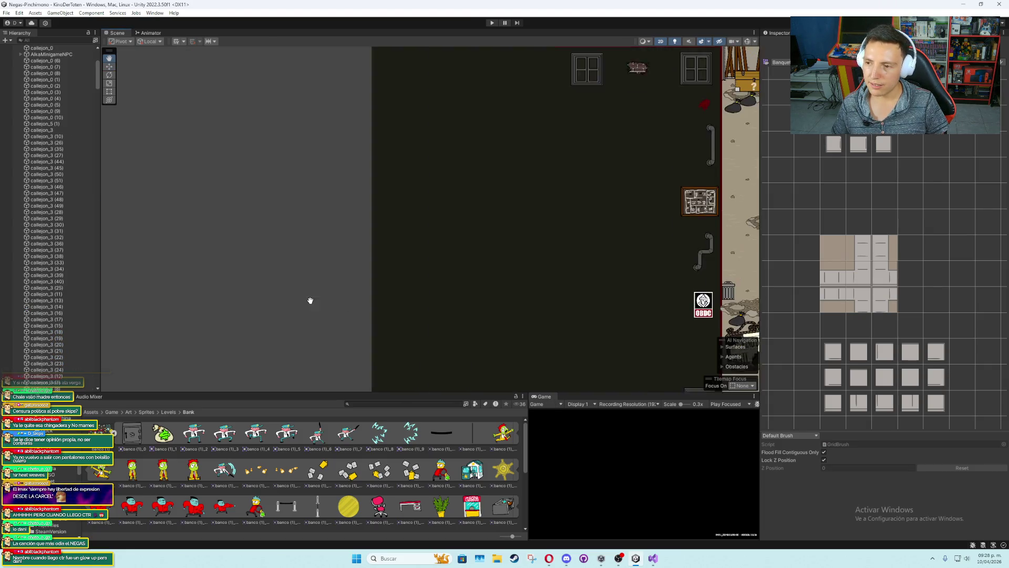
Play-test the level in a maximized Game view, then stop and restore the editor layout
{"action": "scroll", "coordinate": [420, 252], "scroll_direction": "up", "scroll_amount": 3}
{"action": "scroll", "coordinate": [404, 273], "scroll_direction": "up", "scroll_amount": 3}
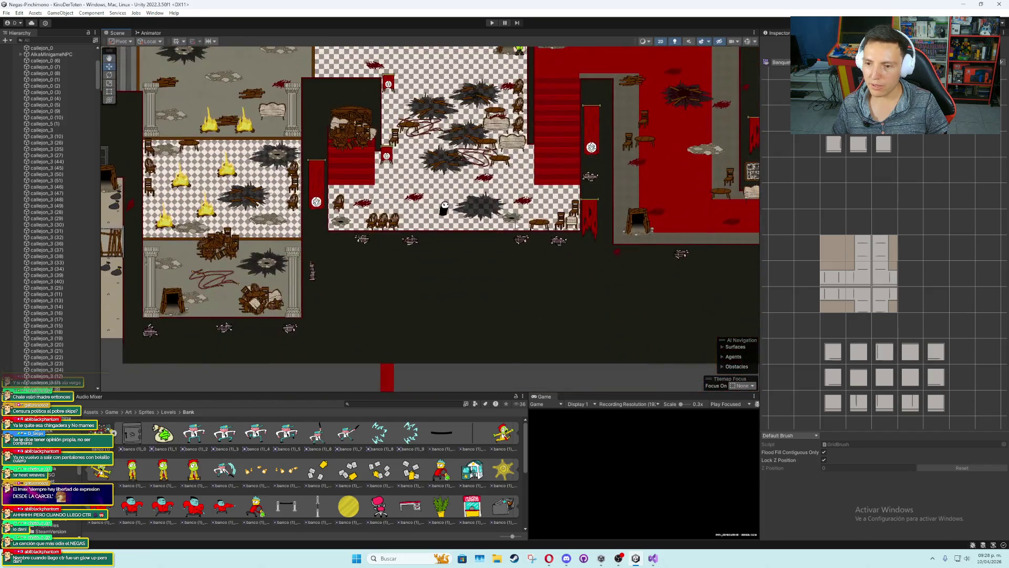
{"action": "scroll", "coordinate": [390, 301], "scroll_direction": "up", "scroll_amount": 5}
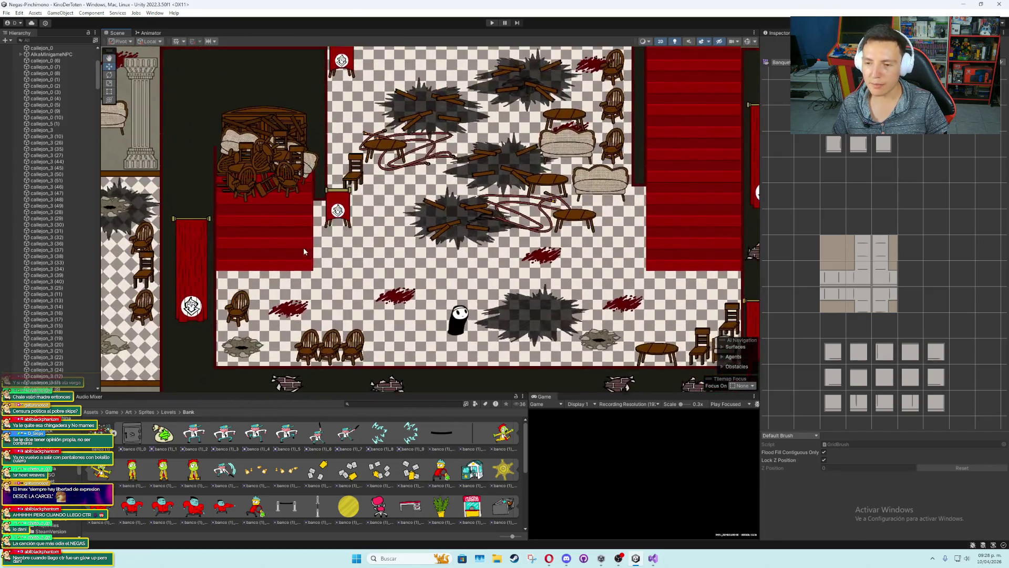
{"action": "double_click", "coordinate": [544, 397]}
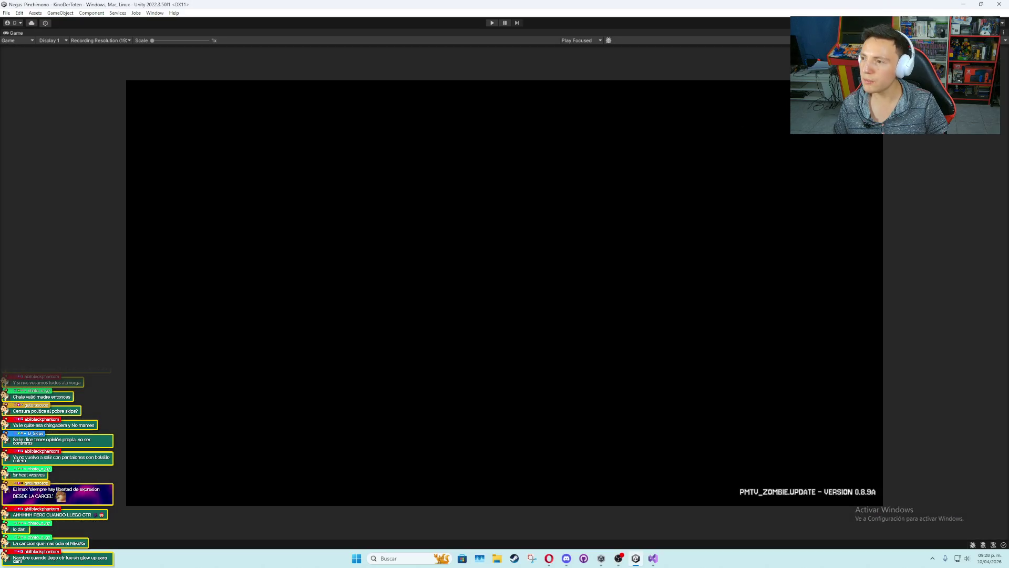
{"action": "left_click", "coordinate": [492, 23]}
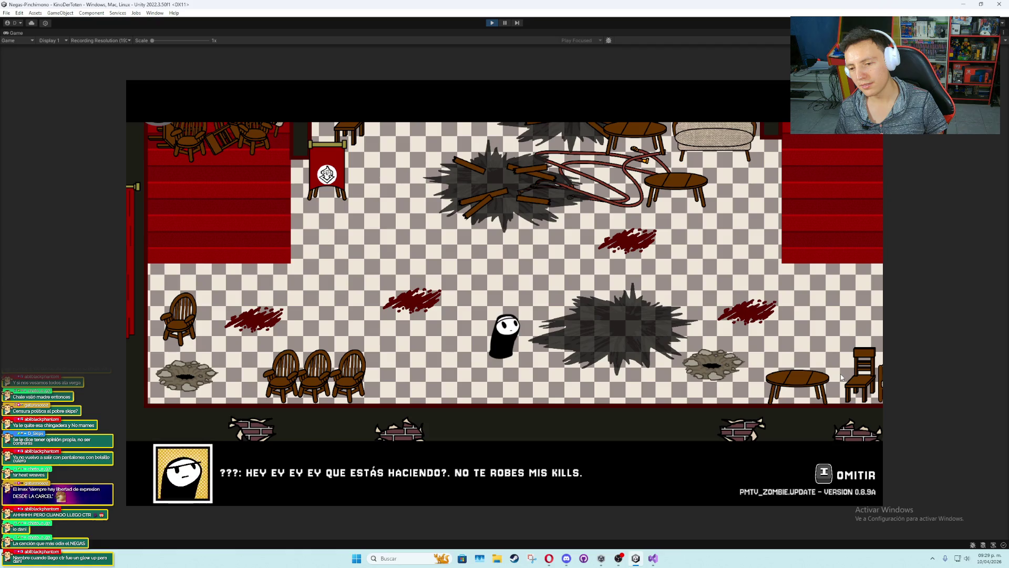
{"action": "left_click", "coordinate": [490, 23]}
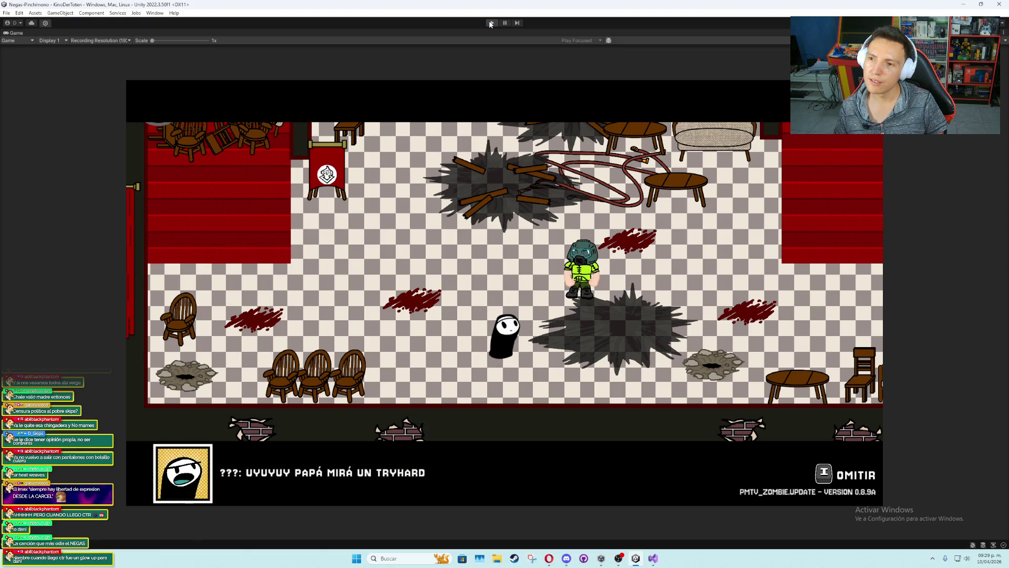
{"action": "double_click", "coordinate": [20, 32]}
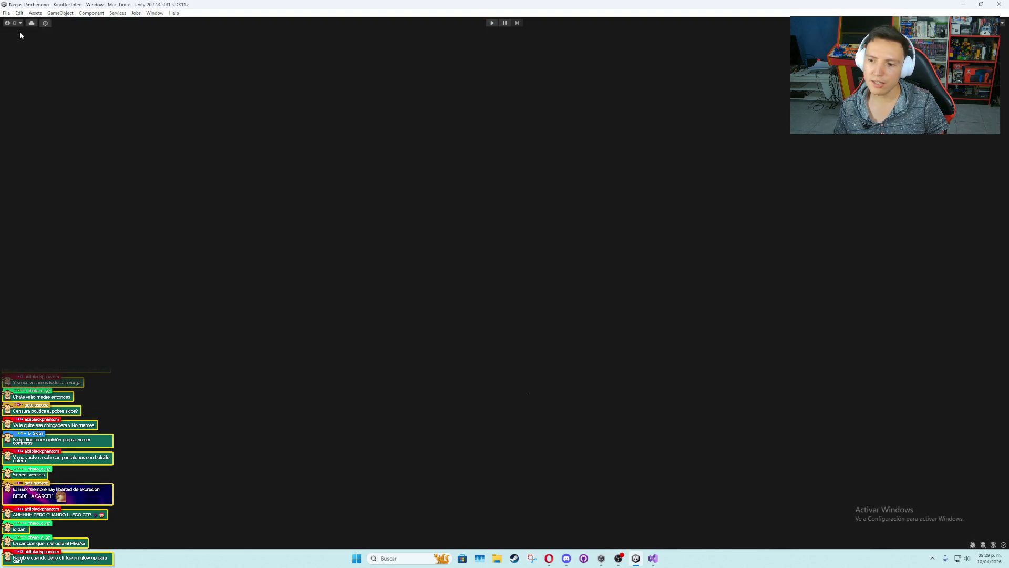
{"action": "scroll", "coordinate": [471, 318], "scroll_direction": "down", "scroll_amount": 3}
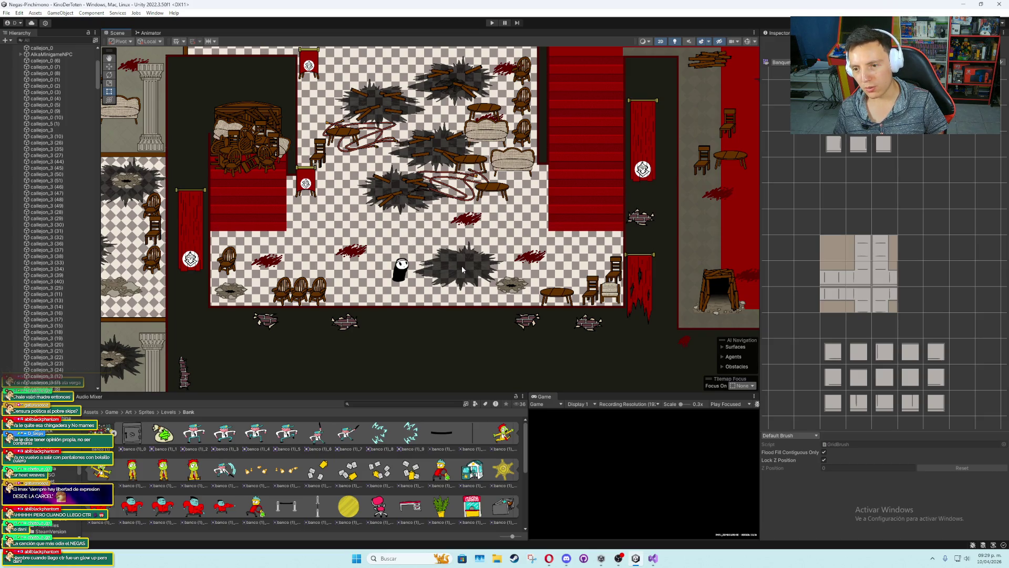
Pan to the empty area below the checkered hall and select the tilemap for the corridor
{"action": "left_click", "coordinate": [404, 213]}
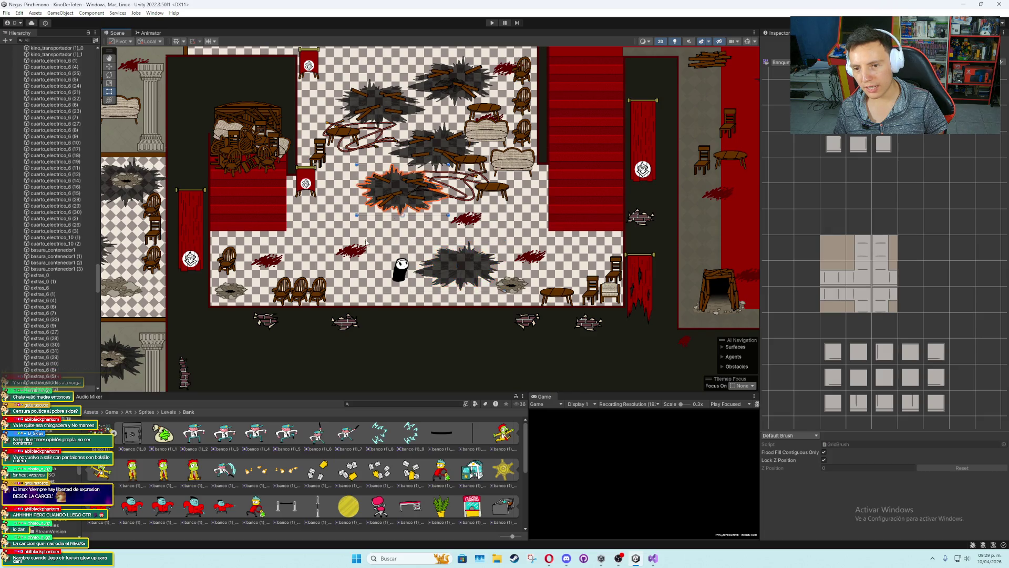
{"action": "left_click", "coordinate": [325, 261]}
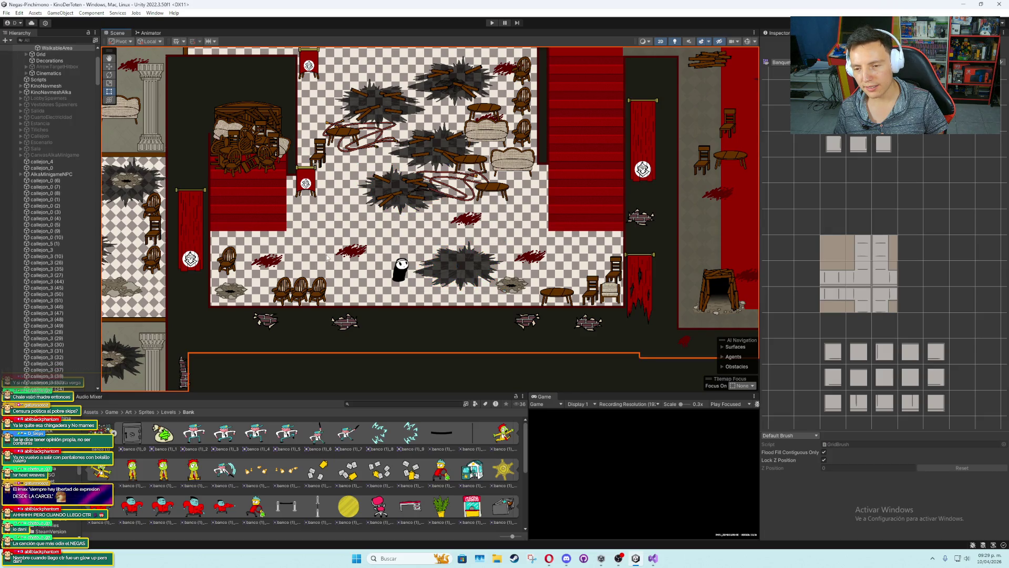
{"action": "scroll", "coordinate": [326, 257], "scroll_direction": "up", "scroll_amount": 1}
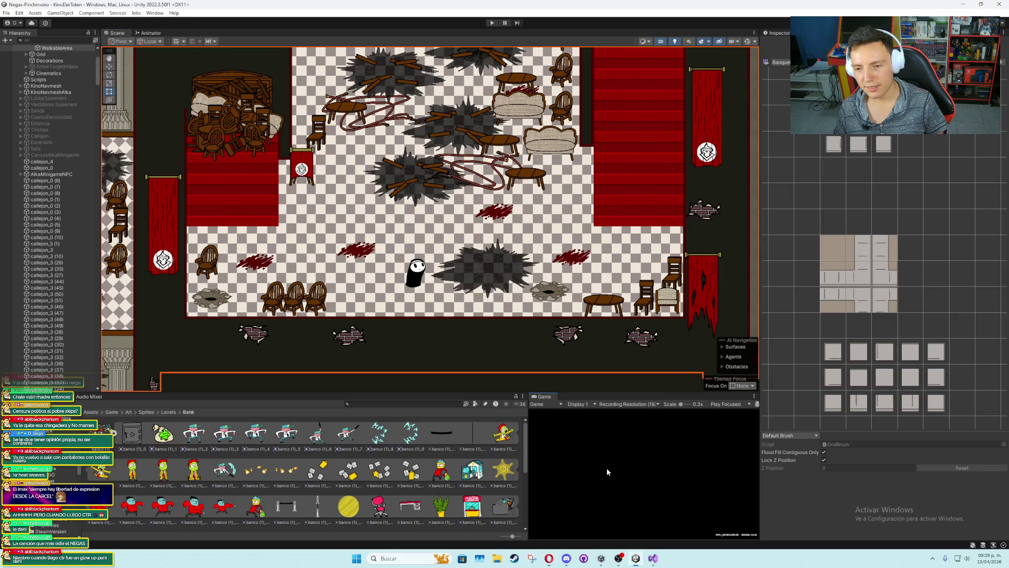
{"action": "scroll", "coordinate": [612, 339], "scroll_direction": "down", "scroll_amount": 3}
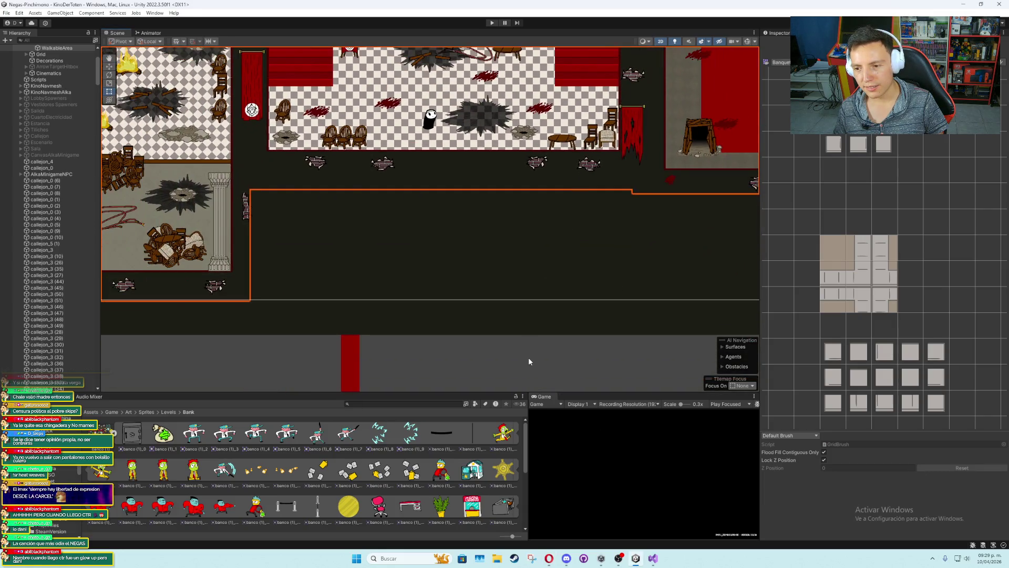
{"action": "mouse_move", "coordinate": [491, 270]}
{"action": "left_mouse_down"}
{"action": "mouse_move", "coordinate": [506, 326]}
{"action": "mouse_move", "coordinate": [504, 408]}
{"action": "mouse_move", "coordinate": [497, 279]}
{"action": "left_mouse_up"}
{"action": "left_click_drag", "start_coordinate": [481, 236], "coordinate": [497, 202]}
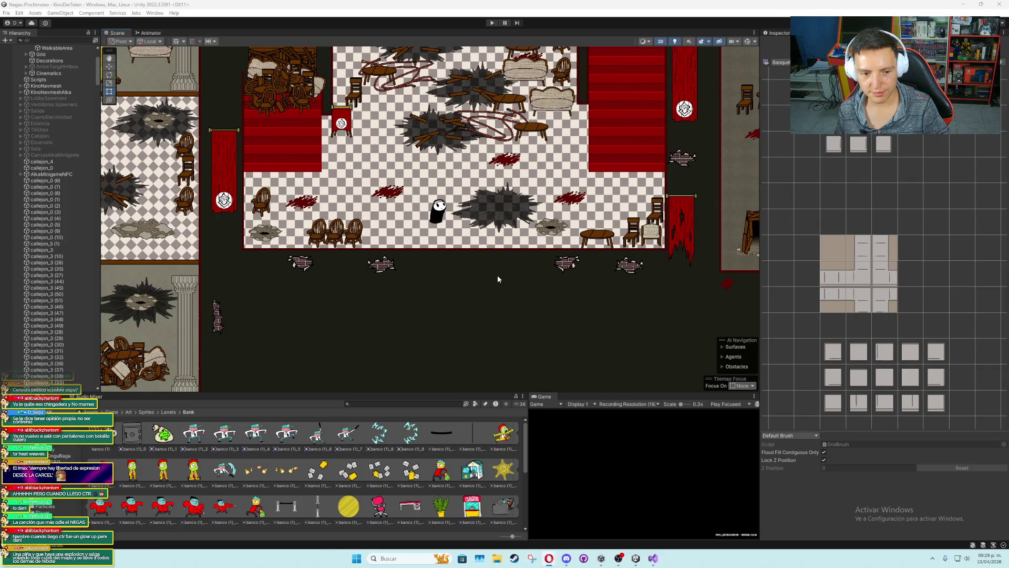
{"action": "scroll", "coordinate": [493, 266], "scroll_direction": "up", "scroll_amount": 2}
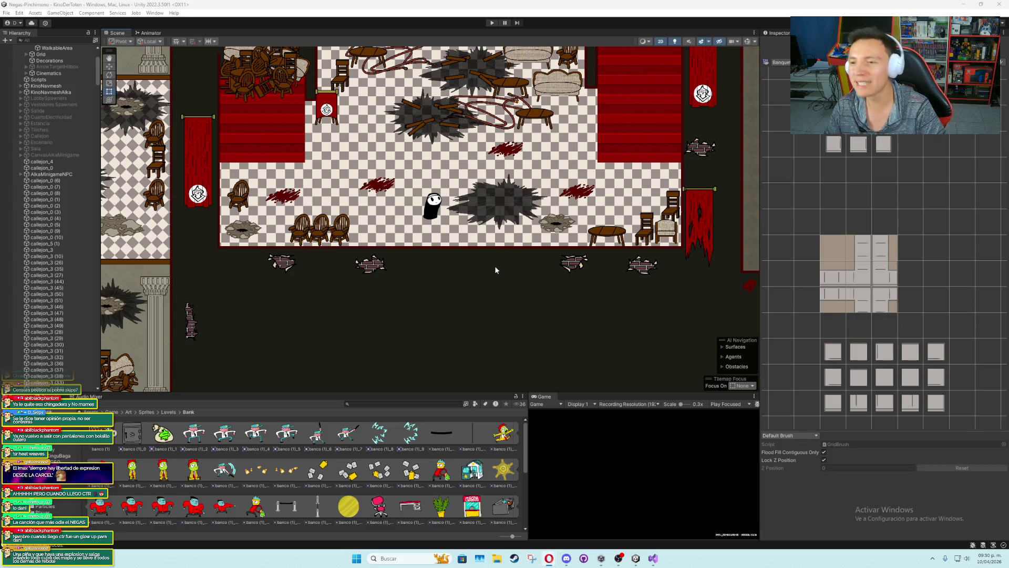
{"action": "left_click", "coordinate": [480, 265]}
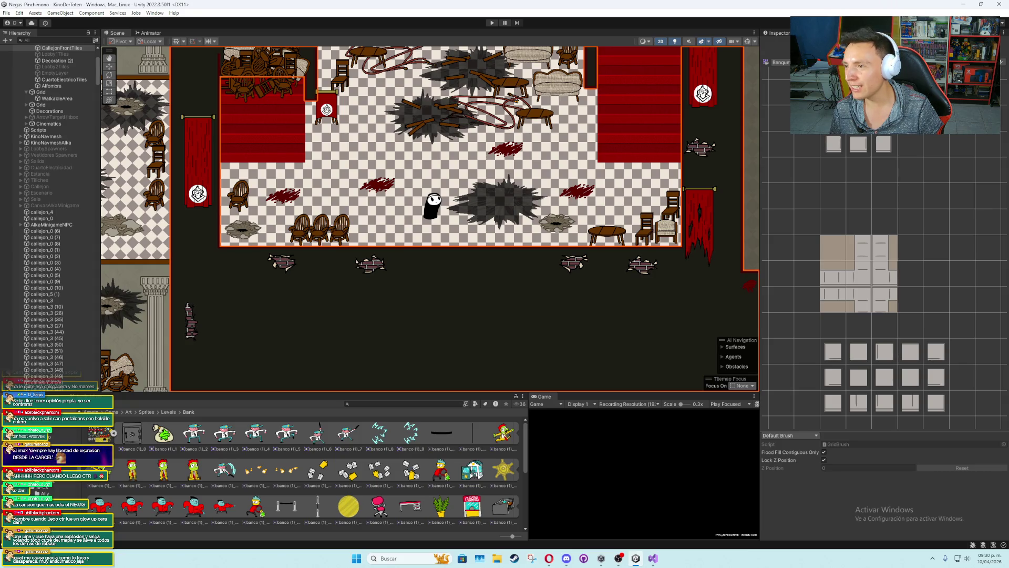
{"action": "scroll", "coordinate": [883, 237], "scroll_direction": "down", "scroll_amount": 3}
Pick a block of checkered floor tiles and paint them below the hall's bottom wall
{"action": "left_click_drag", "start_coordinate": [823, 136], "coordinate": [942, 237]}
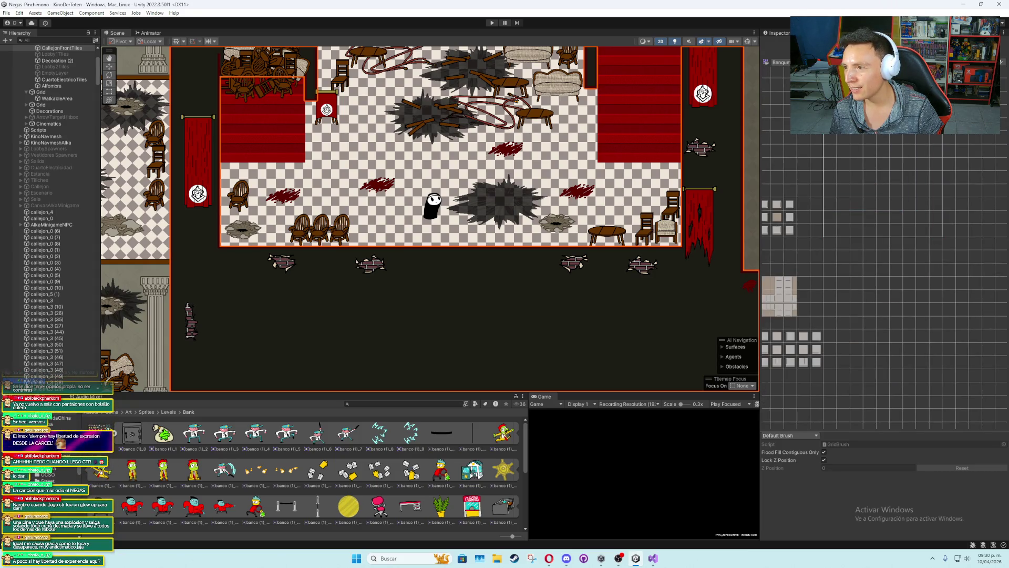
{"action": "left_click", "coordinate": [829, 141]}
{"action": "mouse_move", "coordinate": [837, 139]}
{"action": "left_mouse_down"}
{"action": "mouse_move", "coordinate": [894, 243]}
{"action": "mouse_move", "coordinate": [902, 237]}
{"action": "left_mouse_up"}
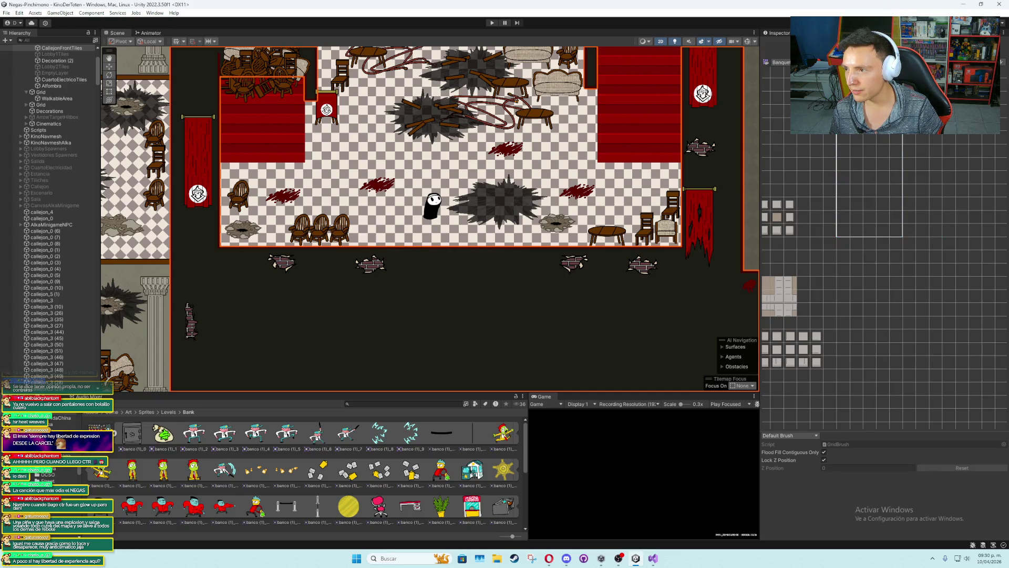
{"action": "left_click", "coordinate": [461, 341]}
{"action": "left_click", "coordinate": [485, 342]}
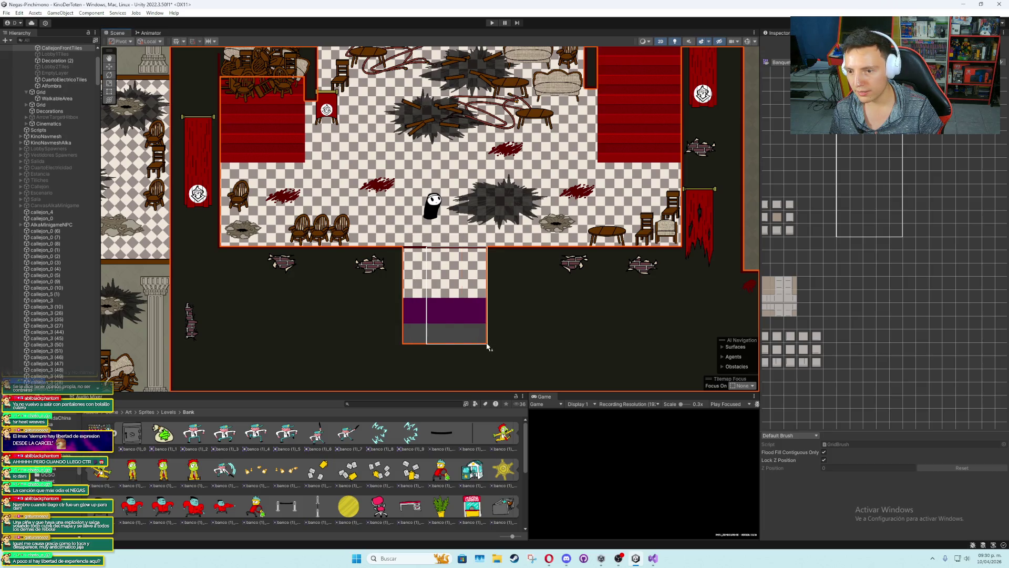
{"action": "scroll", "coordinate": [485, 358], "scroll_direction": "down", "scroll_amount": 2}
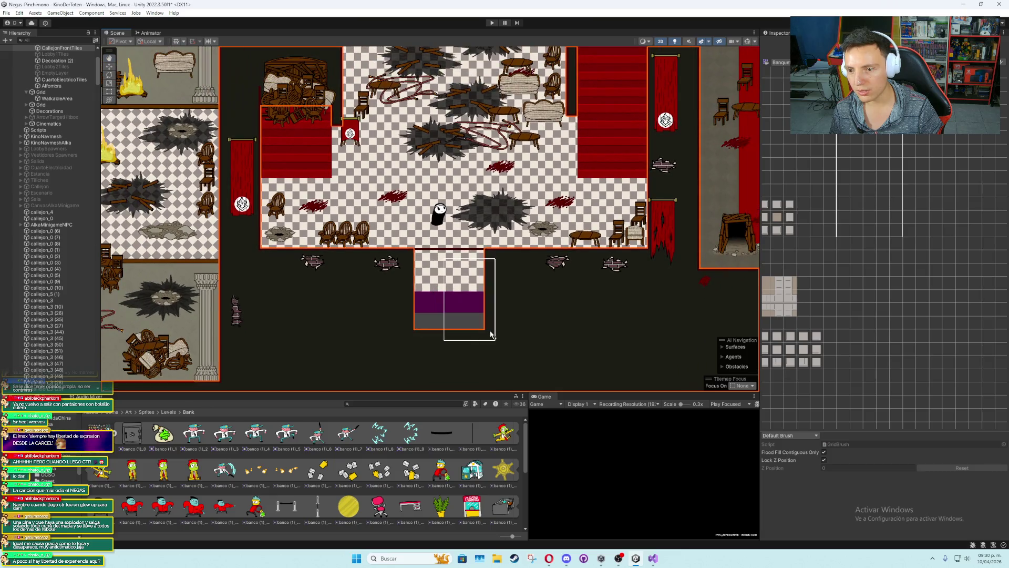
{"action": "left_click", "coordinate": [493, 331]}
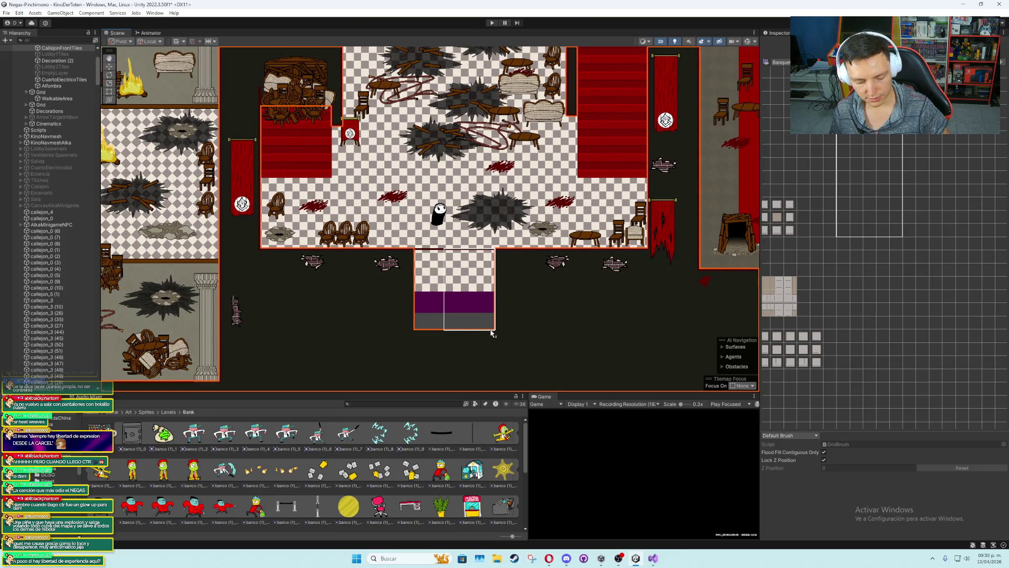
Undo the misplaced strips and repaint the checkered floor and purple band below the room
{"action": "key", "text": "ctrl+z"}
{"action": "key", "text": "ctrl+z"}
{"action": "key", "text": "ctrl+z"}
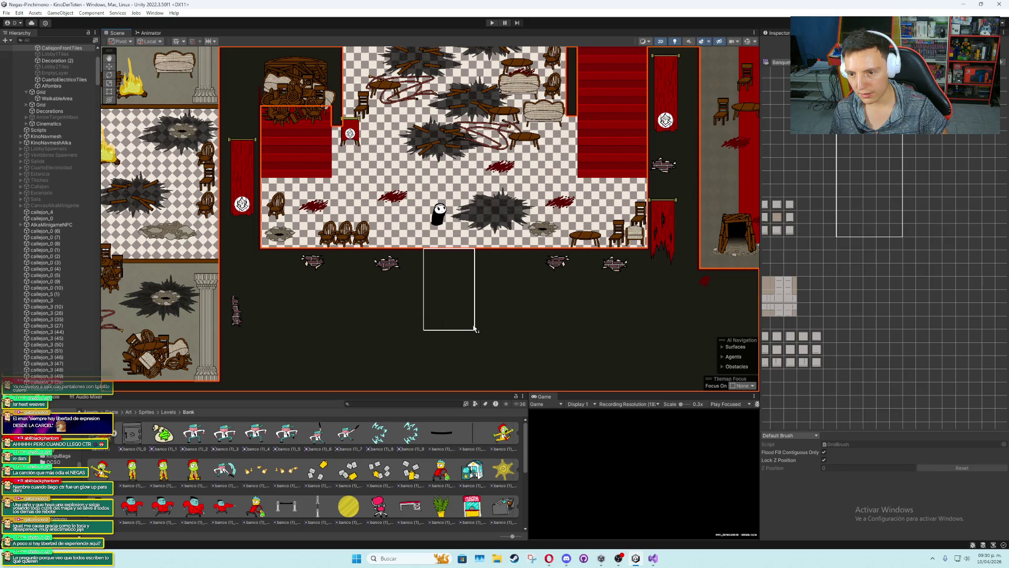
{"action": "left_click", "coordinate": [474, 329]}
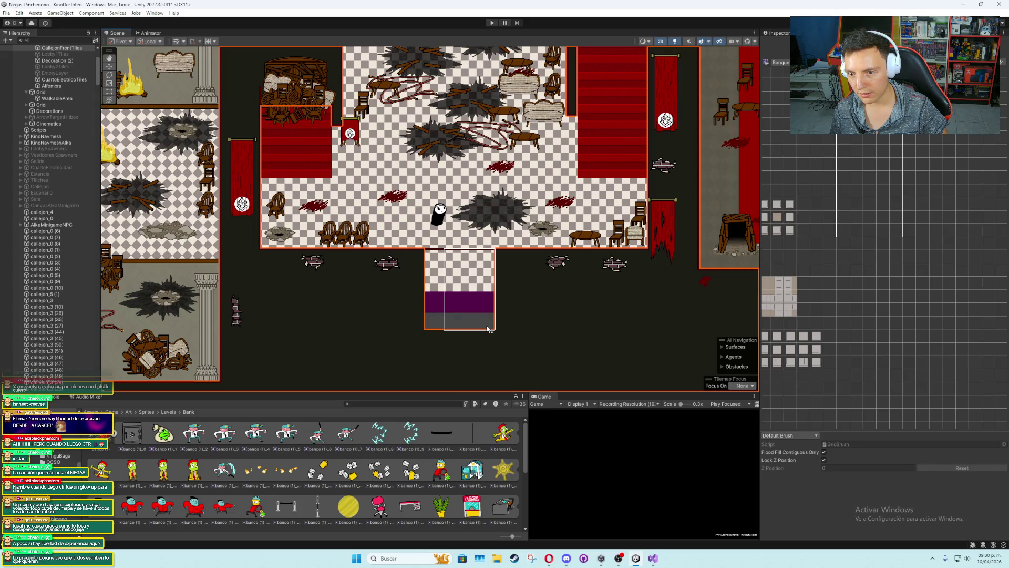
{"action": "key", "text": "ctrl+z"}
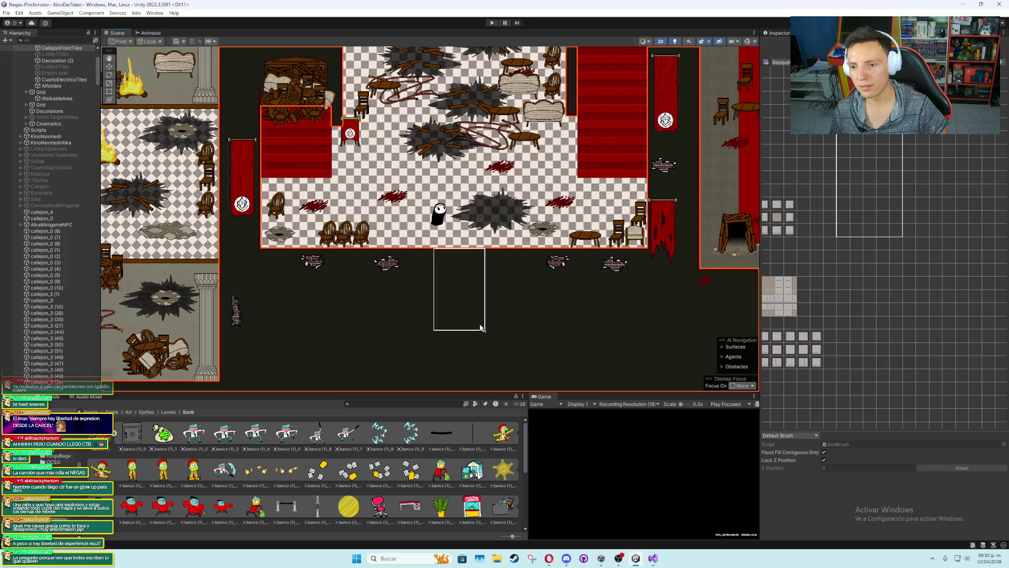
{"action": "left_click", "coordinate": [481, 329]}
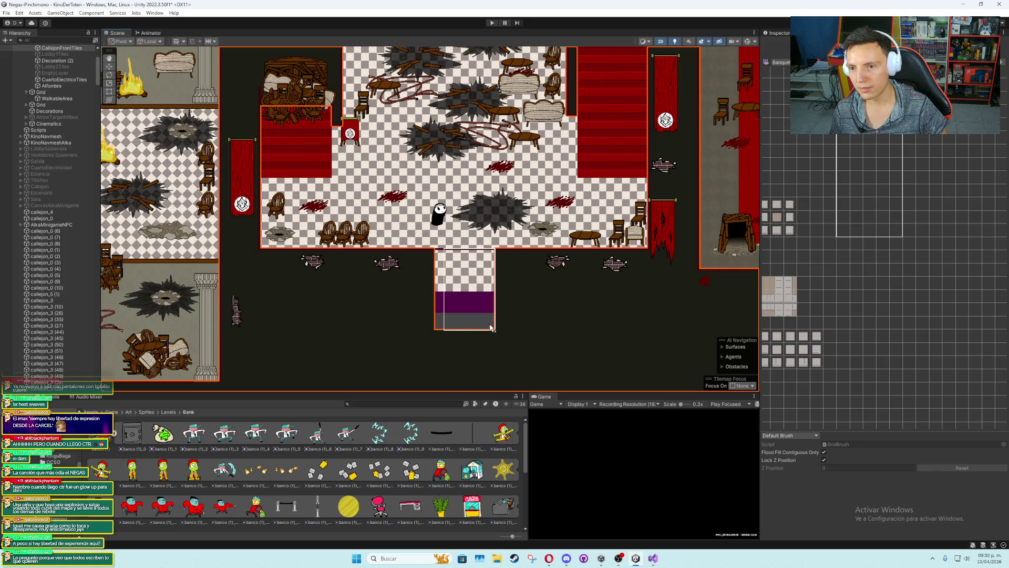
Paint two grey floor blocks further down the corridor below the purple band
{"action": "scroll", "coordinate": [490, 328], "scroll_direction": "down", "scroll_amount": 1}
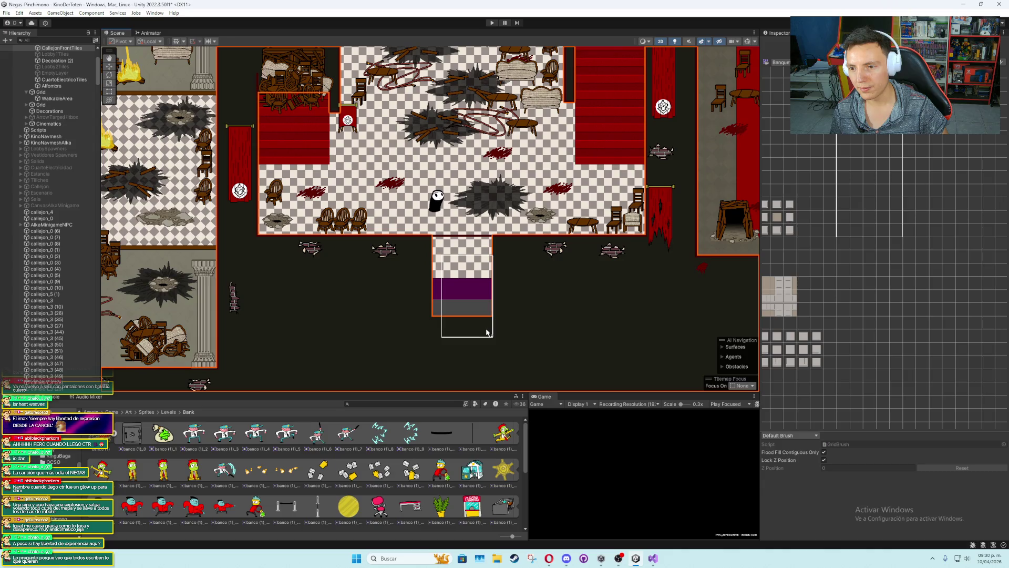
{"action": "scroll", "coordinate": [490, 326], "scroll_direction": "down", "scroll_amount": 3}
{"action": "left_click", "coordinate": [481, 330]}
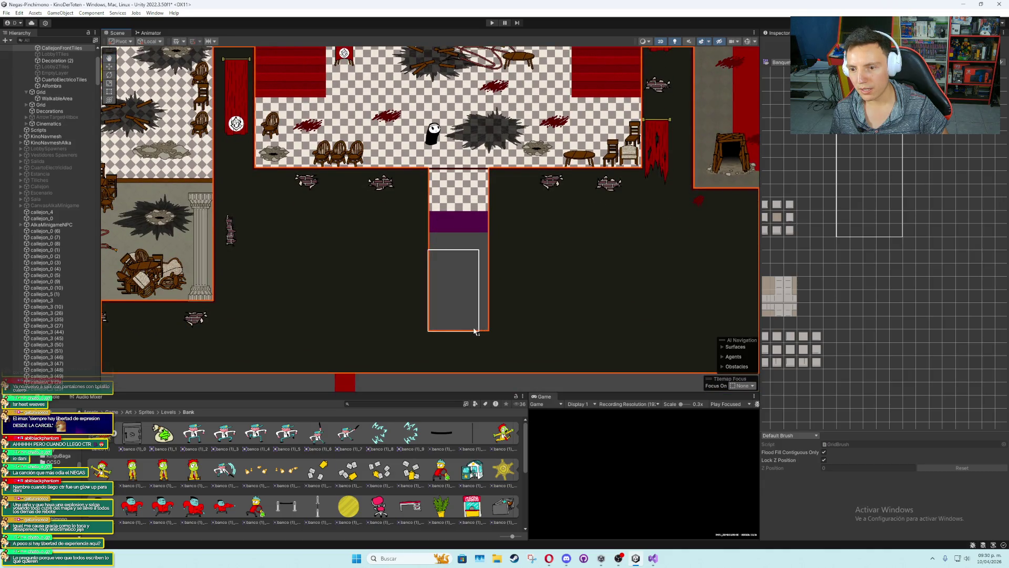
{"action": "scroll", "coordinate": [480, 300], "scroll_direction": "down", "scroll_amount": 2}
{"action": "left_click", "coordinate": [478, 325]}
{"action": "scroll", "coordinate": [477, 315], "scroll_direction": "up", "scroll_amount": 2}
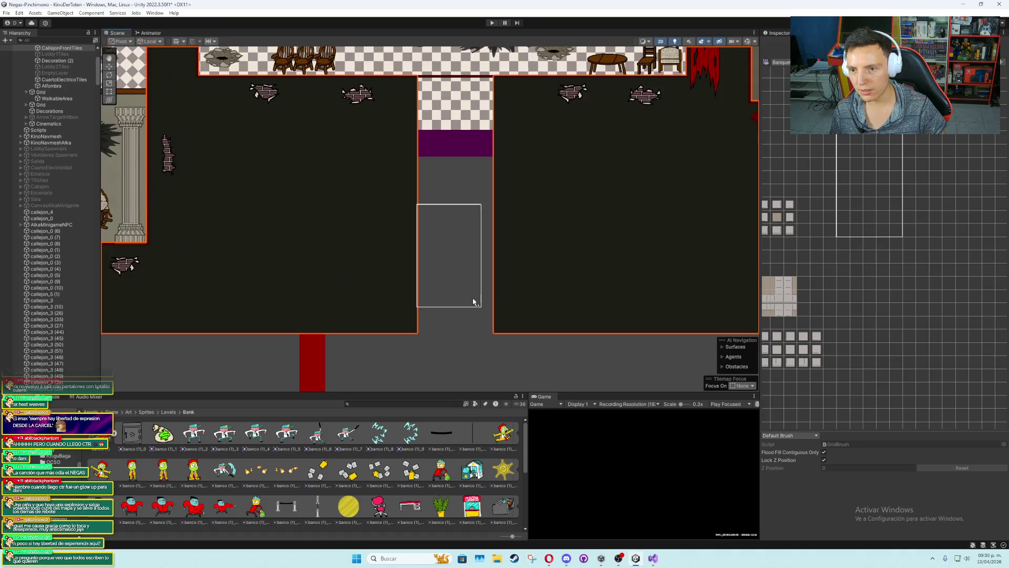
Select the SolidGrid tilemap and switch the Tile Palette to Collision
{"action": "key", "text": "w"}
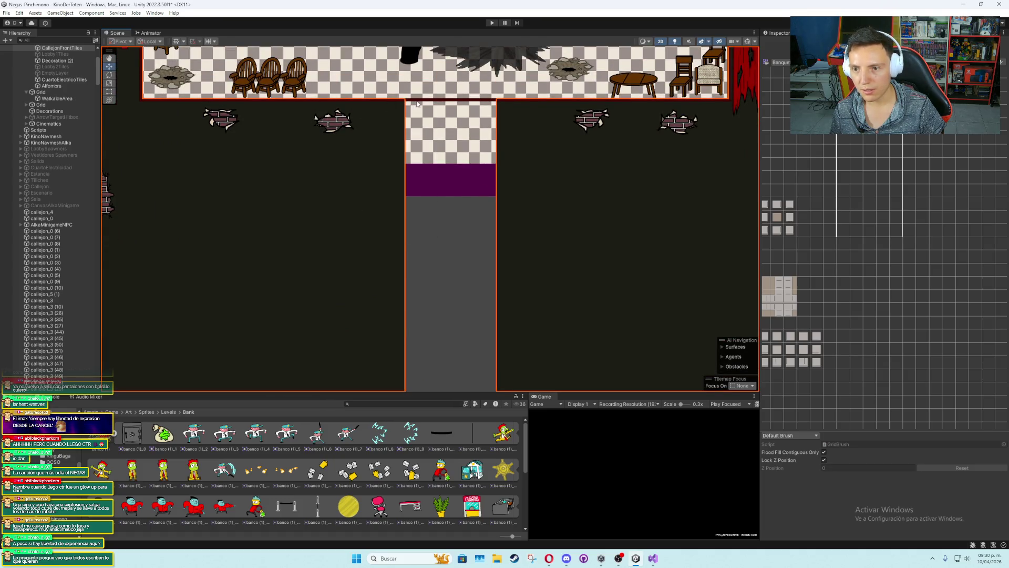
{"action": "left_click", "coordinate": [417, 104]}
{"action": "left_click", "coordinate": [780, 62]}
{"action": "left_click", "coordinate": [780, 74]}
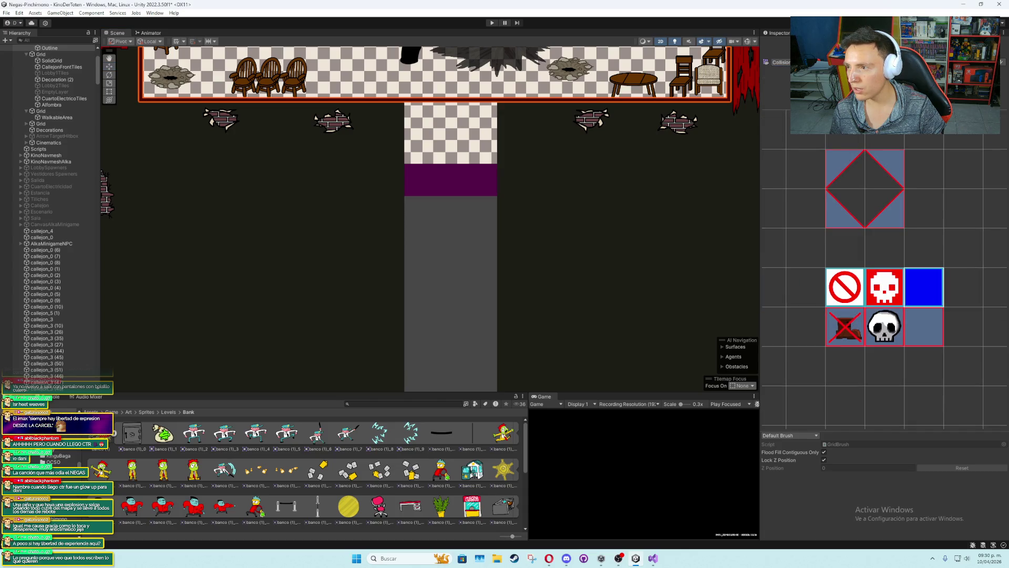
Box-fill a column of collision tiles down the corridor's left edge
{"action": "scroll", "coordinate": [402, 160], "scroll_direction": "up", "scroll_amount": 2}
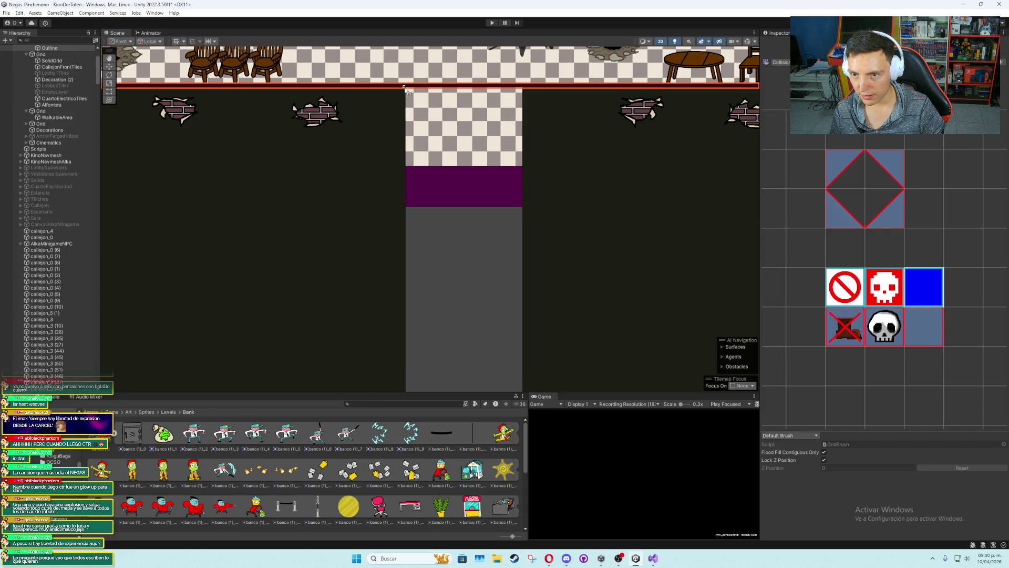
{"action": "mouse_move", "coordinate": [406, 88]}
{"action": "left_mouse_down"}
{"action": "mouse_move", "coordinate": [405, 390]}
{"action": "mouse_move", "coordinate": [398, 171]}
{"action": "mouse_move", "coordinate": [402, 257]}
{"action": "left_mouse_up"}
{"action": "key", "text": "f"}
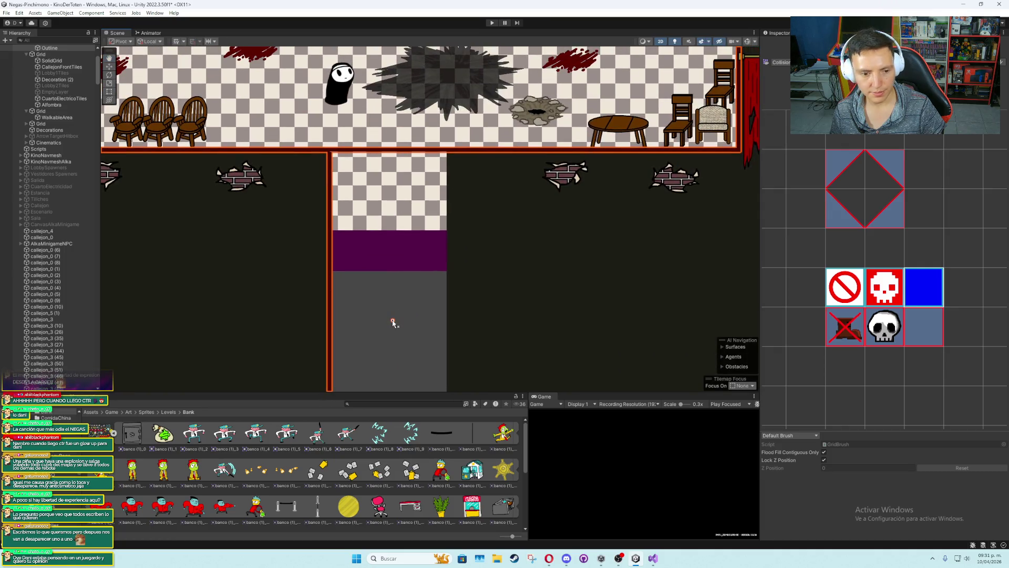
{"action": "scroll", "coordinate": [395, 302], "scroll_direction": "down", "scroll_amount": 1}
{"action": "left_click_drag", "start_coordinate": [394, 302], "coordinate": [407, 265]}
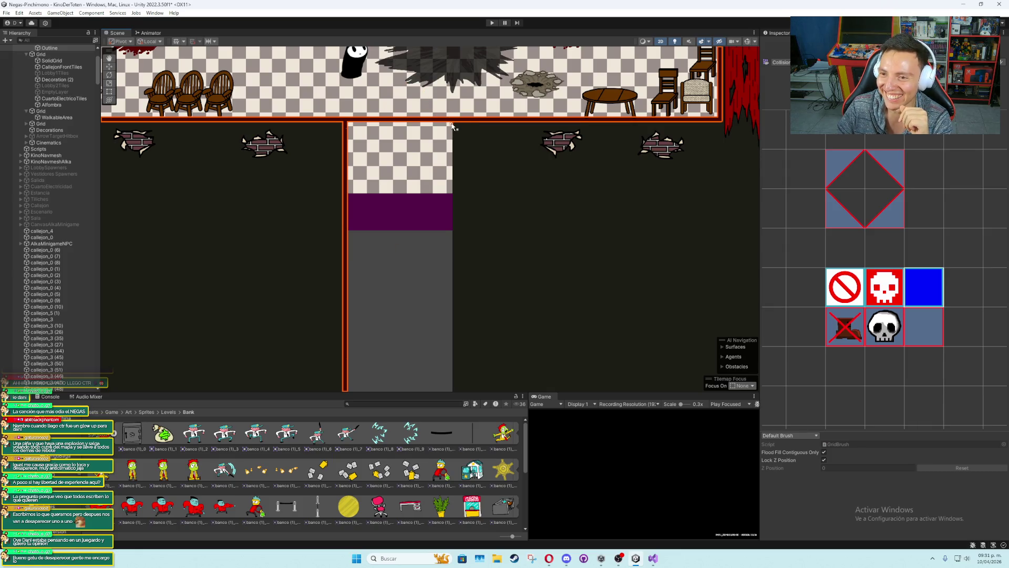
Box-fill a column of collision tiles down the corridor's right edge
{"action": "scroll", "coordinate": [452, 125], "scroll_direction": "up", "scroll_amount": 5}
{"action": "mouse_move", "coordinate": [455, 117]}
{"action": "left_mouse_down"}
{"action": "mouse_move", "coordinate": [471, 287]}
{"action": "mouse_move", "coordinate": [459, 368]}
{"action": "mouse_move", "coordinate": [458, 198]}
{"action": "mouse_move", "coordinate": [457, 360]}
{"action": "mouse_move", "coordinate": [448, 234]}
{"action": "mouse_move", "coordinate": [447, 365]}
{"action": "left_mouse_up"}
{"action": "scroll", "coordinate": [448, 365], "scroll_direction": "down", "scroll_amount": 2}
{"action": "mouse_move", "coordinate": [459, 257]}
{"action": "left_mouse_down"}
{"action": "mouse_move", "coordinate": [462, 63]}
{"action": "mouse_move", "coordinate": [466, 205]}
{"action": "mouse_move", "coordinate": [453, 336]}
{"action": "mouse_move", "coordinate": [462, 353]}
{"action": "left_mouse_up"}
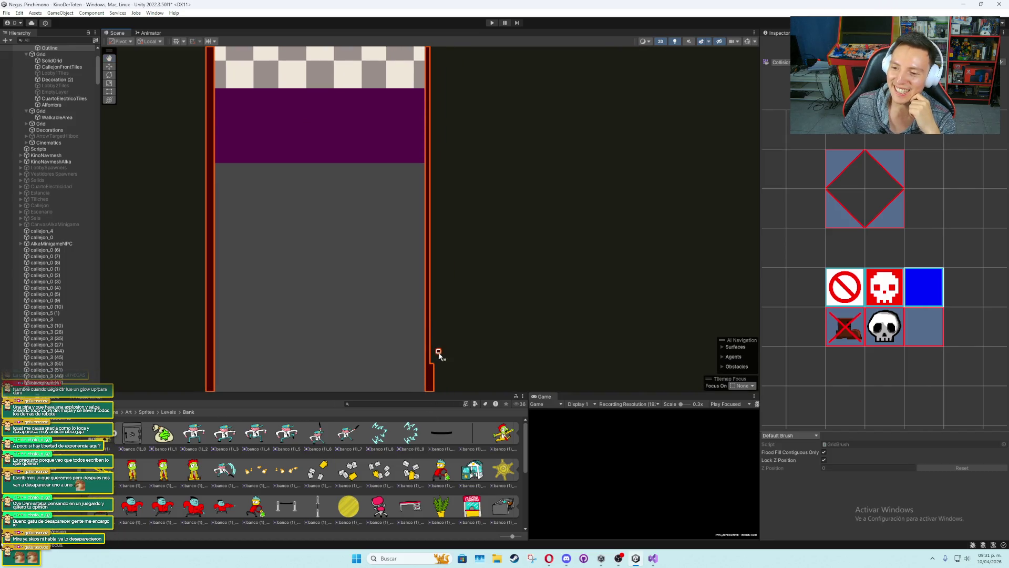
{"action": "mouse_move", "coordinate": [431, 79]}
{"action": "left_mouse_down"}
{"action": "mouse_move", "coordinate": [422, 301]}
{"action": "mouse_move", "coordinate": [421, 177]}
{"action": "left_mouse_up"}
{"action": "scroll", "coordinate": [397, 286], "scroll_direction": "down", "scroll_amount": 4}
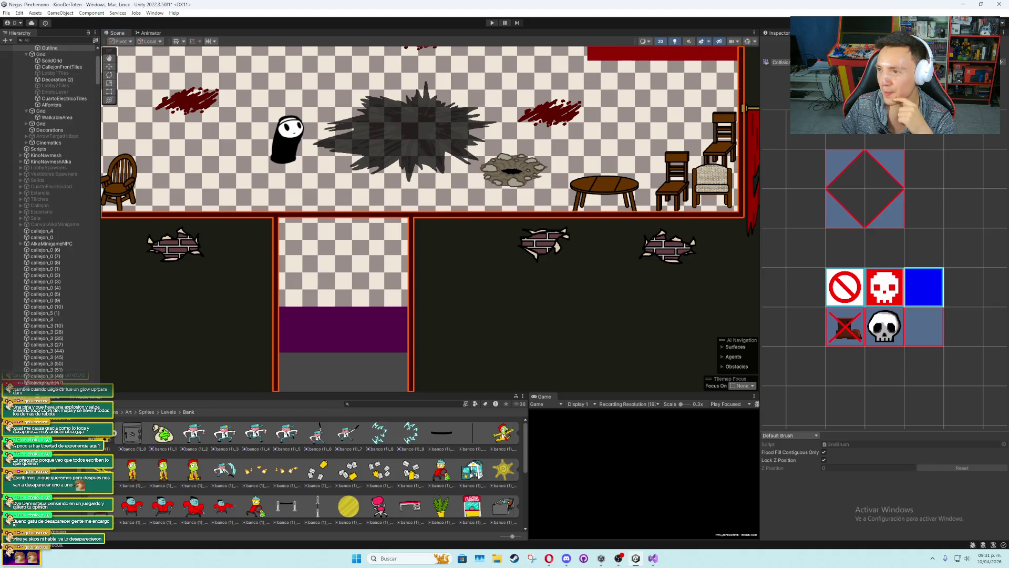
Erase the collision wall tiles across the corridor entrance in the hall's bottom wall
{"action": "left_click_drag", "start_coordinate": [279, 216], "coordinate": [390, 220]}
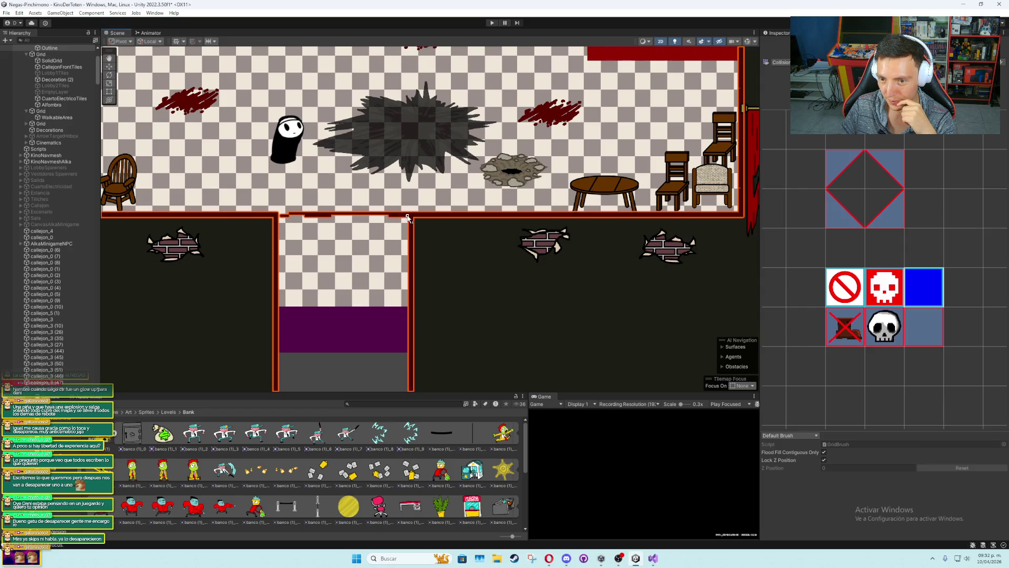
{"action": "left_click", "coordinate": [380, 215]}
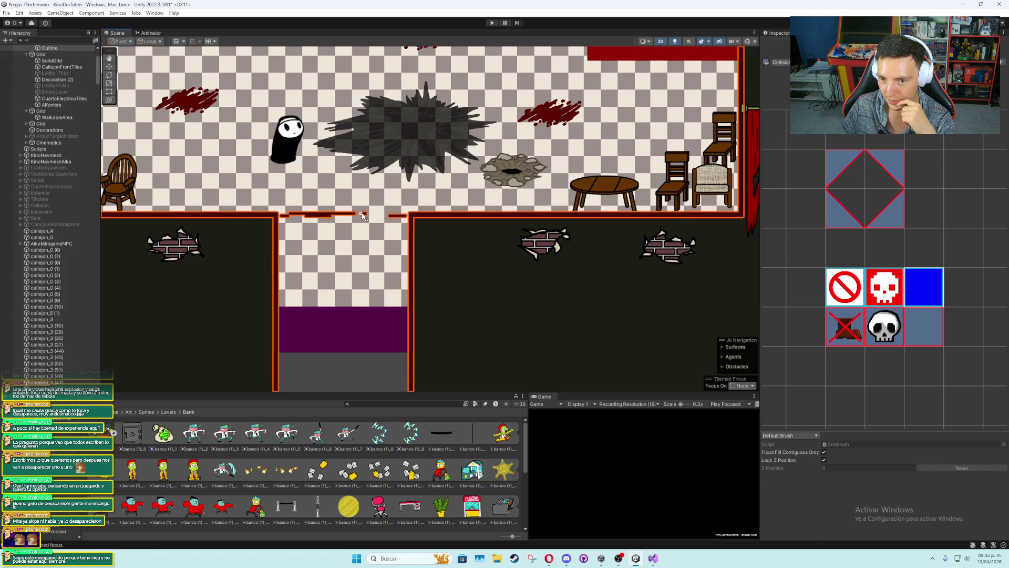
{"action": "mouse_move", "coordinate": [357, 217]}
{"action": "left_mouse_down"}
{"action": "mouse_move", "coordinate": [290, 214]}
{"action": "mouse_move", "coordinate": [406, 219]}
{"action": "left_mouse_up"}
{"action": "scroll", "coordinate": [375, 241], "scroll_direction": "down", "scroll_amount": 4}
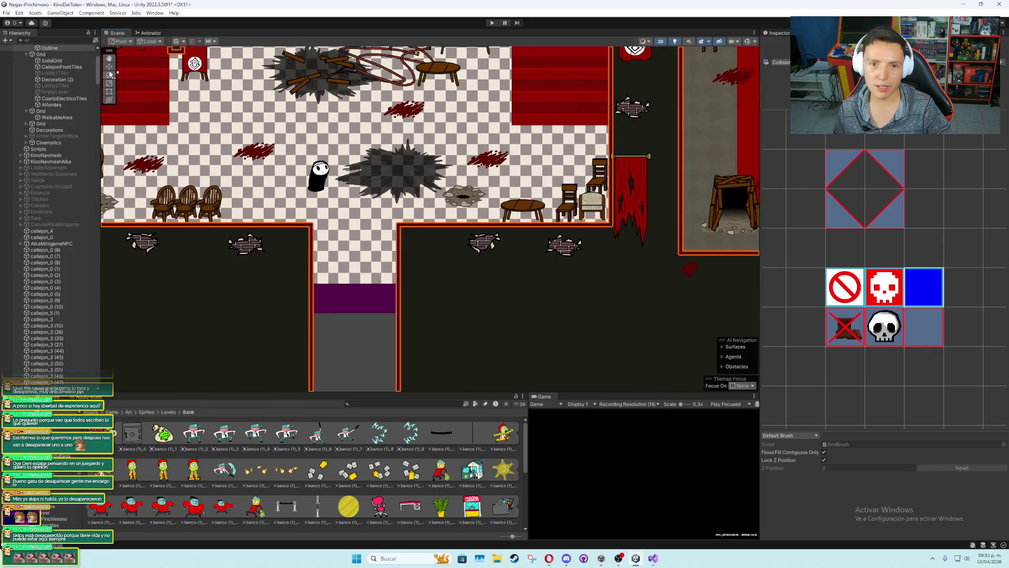
{"action": "left_click", "coordinate": [109, 66]}
Select WalkableArea, switch the Tile Palette to Floor and pick a 2x2 checker tile block
{"action": "left_click", "coordinate": [367, 246]}
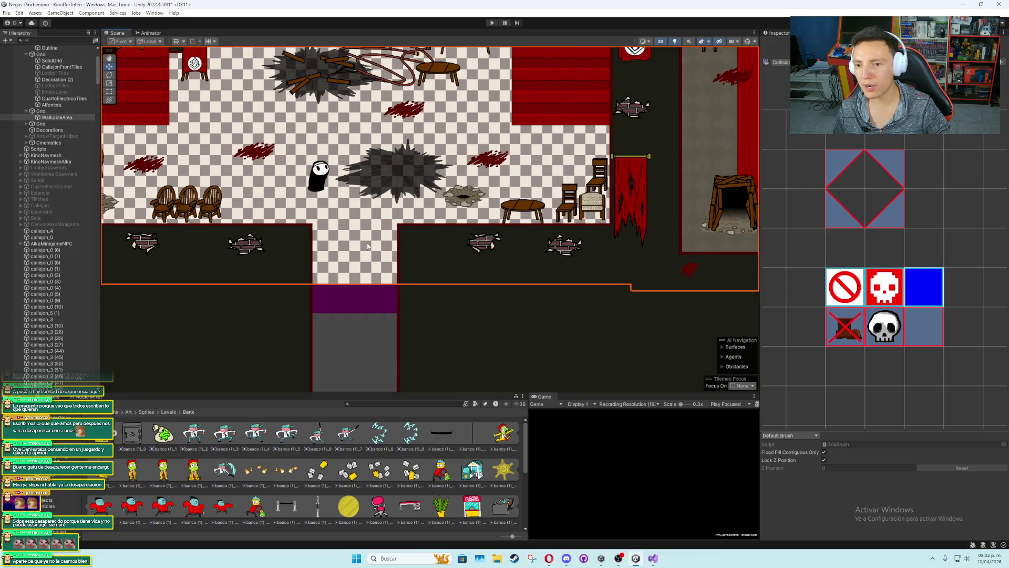
{"action": "scroll", "coordinate": [874, 185], "scroll_direction": "down", "scroll_amount": 2}
{"action": "left_click", "coordinate": [781, 62]}
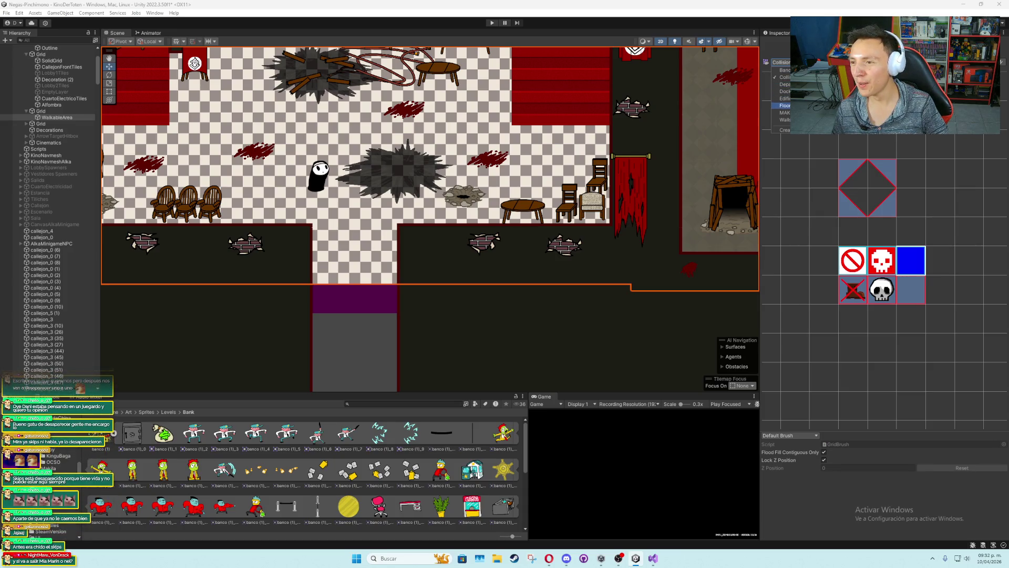
{"action": "left_click", "coordinate": [784, 106]}
{"action": "left_click_drag", "start_coordinate": [831, 208], "coordinate": [859, 237]}
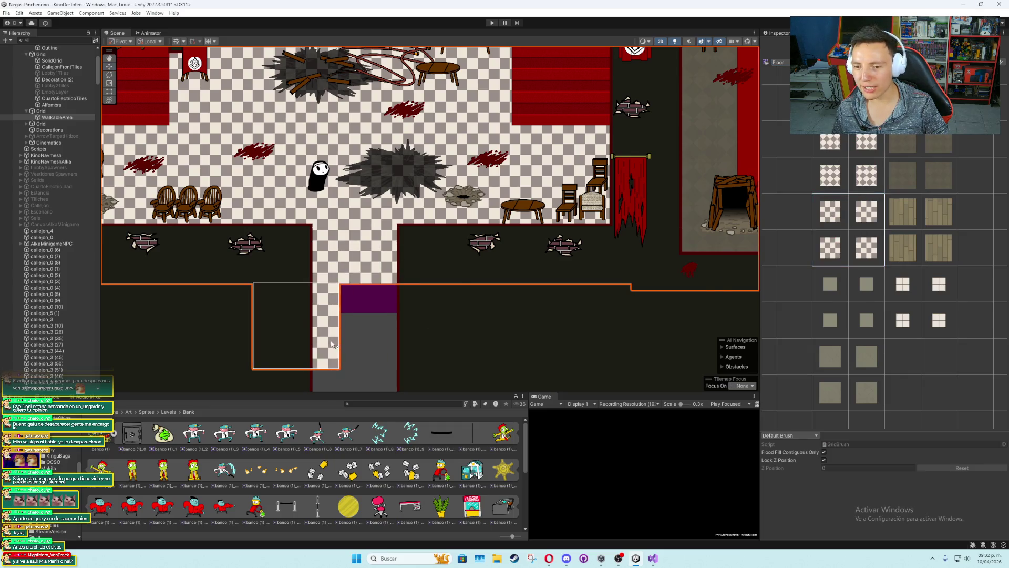
Box-fill the corridor and its bottom strip with checker floor, then deselect and unhide all layers
{"action": "left_click_drag", "start_coordinate": [332, 345], "coordinate": [335, 144]}
{"action": "scroll", "coordinate": [337, 173], "scroll_direction": "down", "scroll_amount": 4}
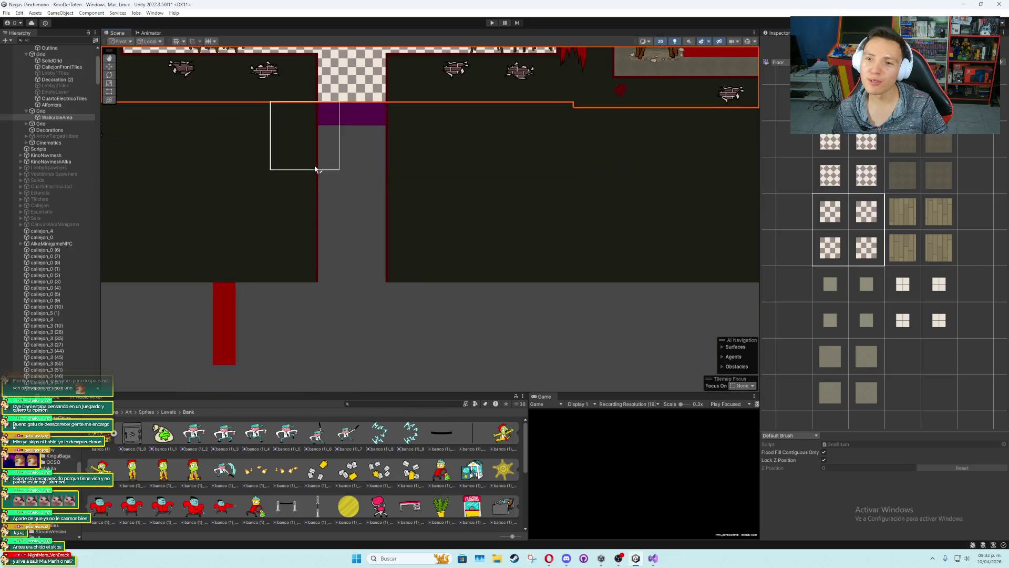
{"action": "left_click", "coordinate": [351, 182]}
{"action": "mouse_move", "coordinate": [351, 182]}
{"action": "left_mouse_down"}
{"action": "mouse_move", "coordinate": [392, 270]}
{"action": "mouse_move", "coordinate": [386, 184]}
{"action": "mouse_move", "coordinate": [338, 179]}
{"action": "left_mouse_up"}
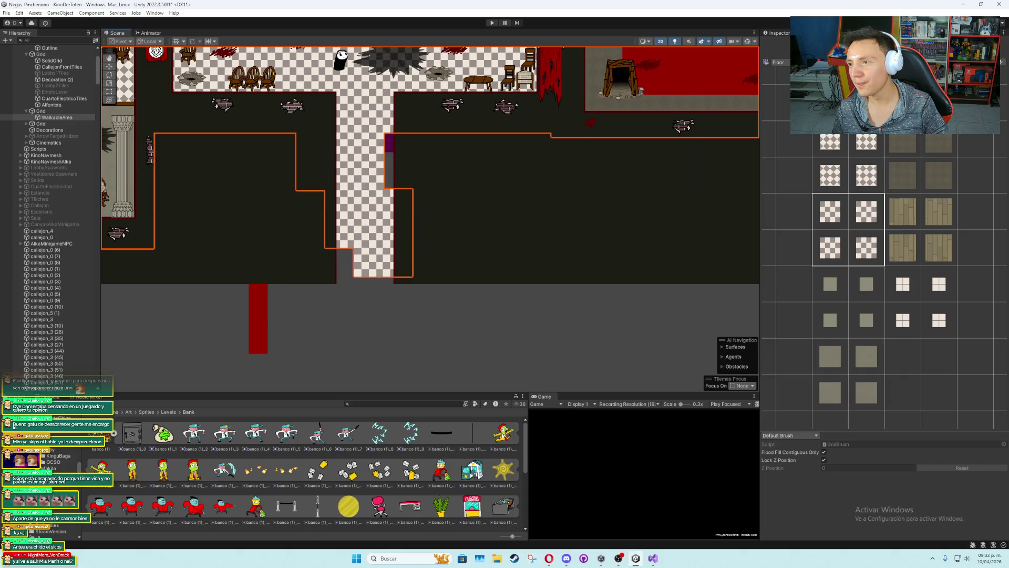
{"action": "mouse_move", "coordinate": [311, 146]}
{"action": "left_mouse_down"}
{"action": "mouse_move", "coordinate": [373, 239]}
{"action": "mouse_move", "coordinate": [435, 284]}
{"action": "left_mouse_up"}
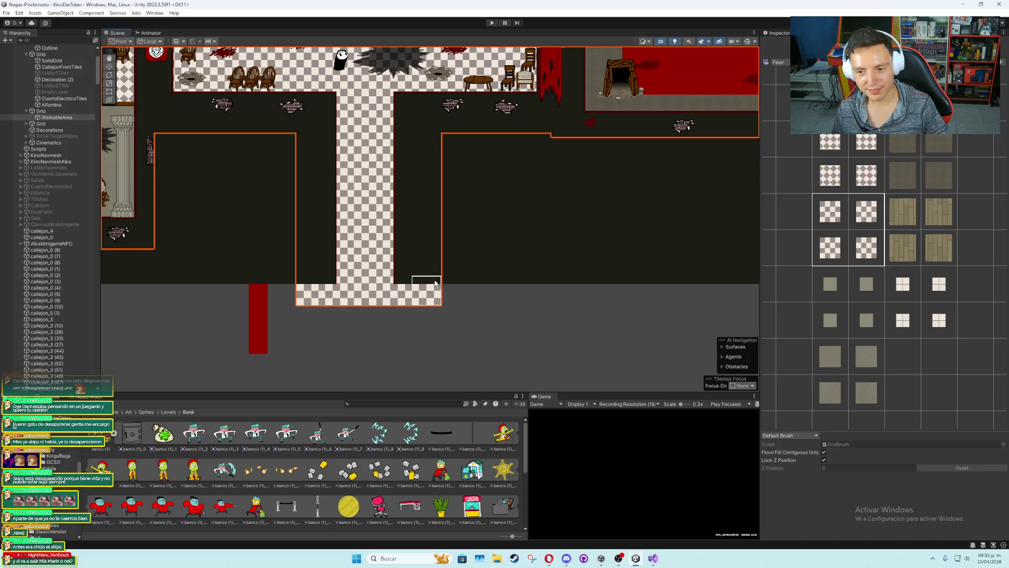
{"action": "scroll", "coordinate": [435, 284], "scroll_direction": "up", "scroll_amount": 3}
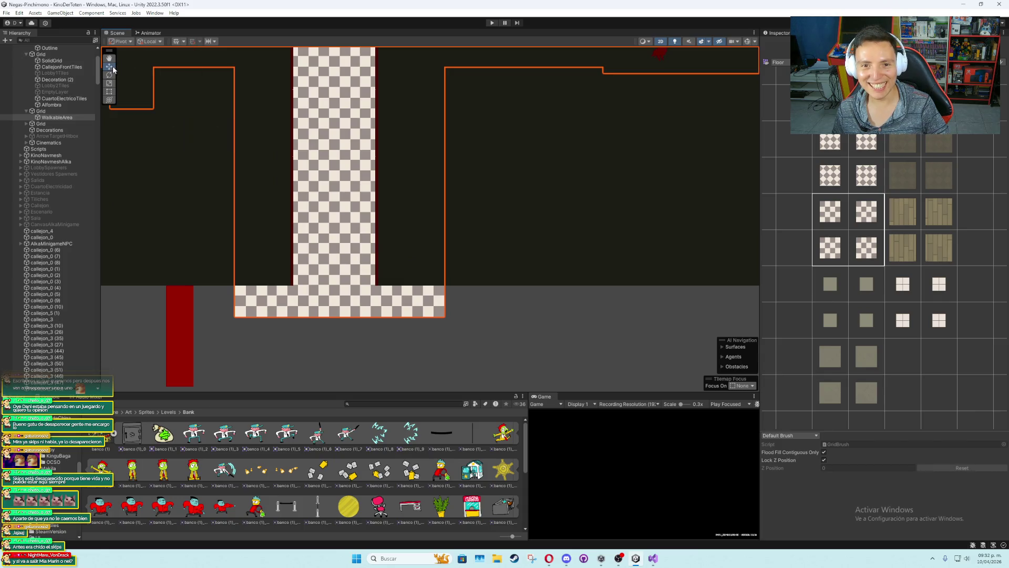
{"action": "left_click", "coordinate": [512, 322]}
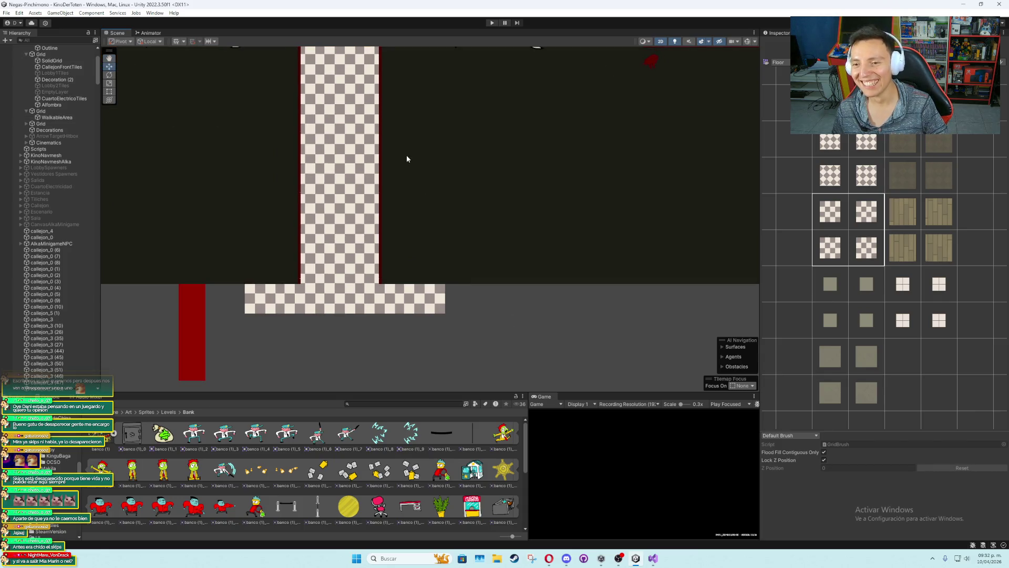
{"action": "key", "text": "shift+h"}
{"action": "scroll", "coordinate": [543, 299], "scroll_direction": "down", "scroll_amount": 2}
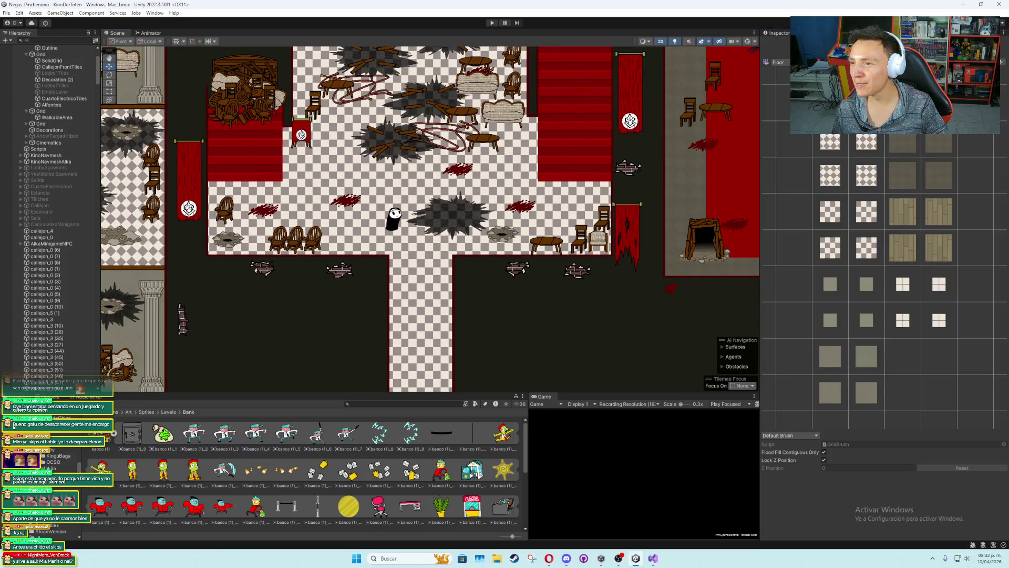
Switch the Tile Palette to Collision and then to another palette
{"action": "left_click", "coordinate": [778, 62]}
{"action": "left_click", "coordinate": [783, 77]}
{"action": "left_click", "coordinate": [777, 62]}
{"action": "left_click", "coordinate": [784, 84]}
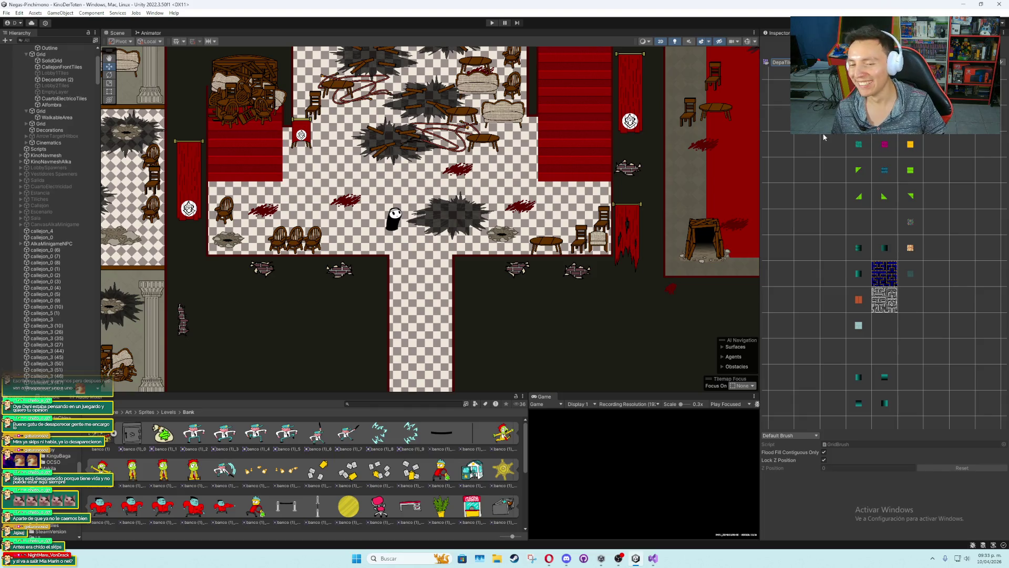
{"action": "scroll", "coordinate": [461, 273], "scroll_direction": "up", "scroll_amount": 3}
{"action": "scroll", "coordinate": [441, 273], "scroll_direction": "down", "scroll_amount": 5}
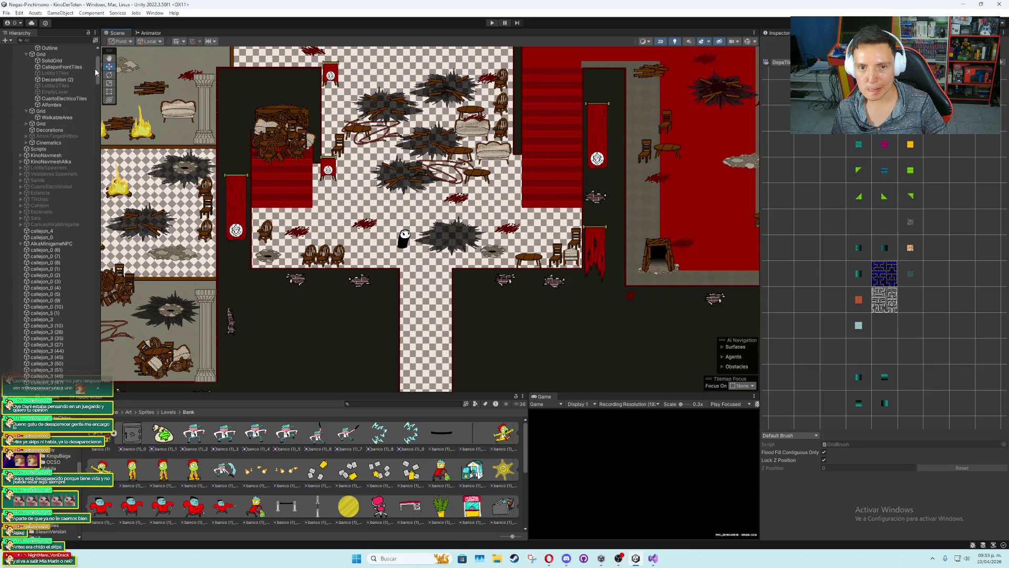
{"action": "scroll", "coordinate": [97, 63], "scroll_direction": "up", "scroll_amount": 5}
{"action": "scroll", "coordinate": [451, 251], "scroll_direction": "down", "scroll_amount": 3}
{"action": "scroll", "coordinate": [509, 351], "scroll_direction": "up", "scroll_amount": 2}
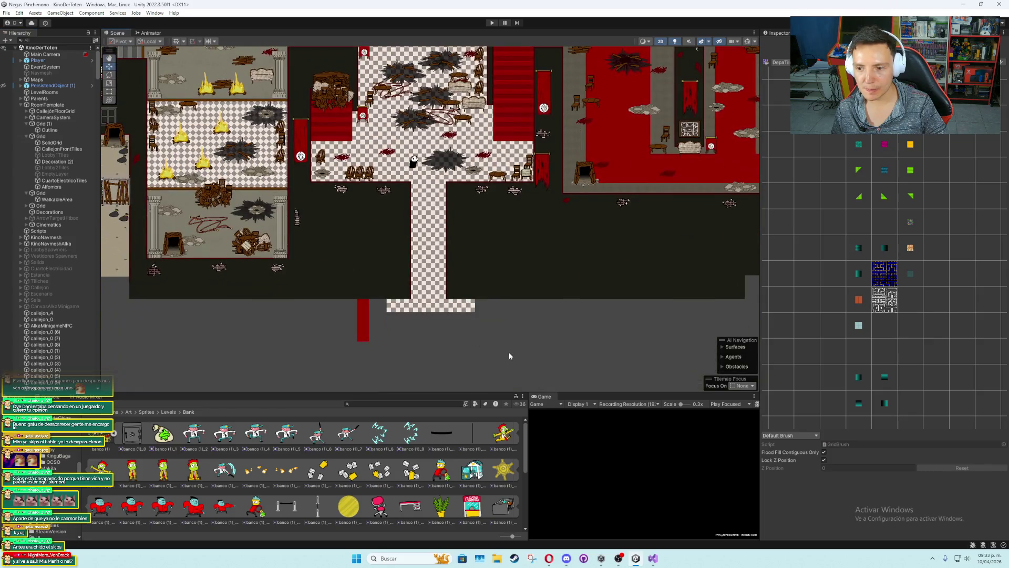
{"action": "scroll", "coordinate": [467, 273], "scroll_direction": "up", "scroll_amount": 2}
{"action": "scroll", "coordinate": [467, 273], "scroll_direction": "up", "scroll_amount": 2}
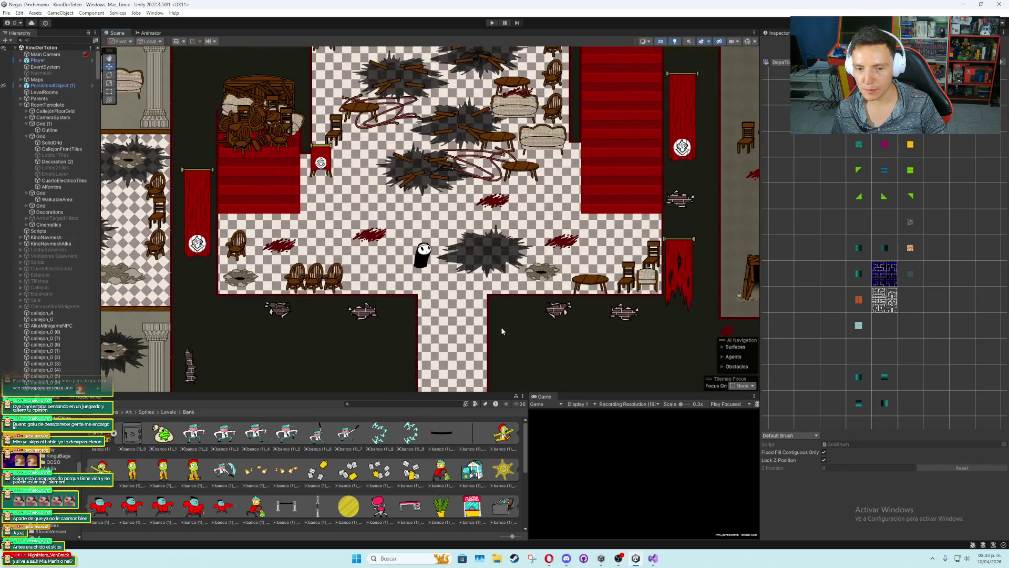
Select Player and drag it slightly down and right inside the checkered room
{"action": "left_click", "coordinate": [37, 61]}
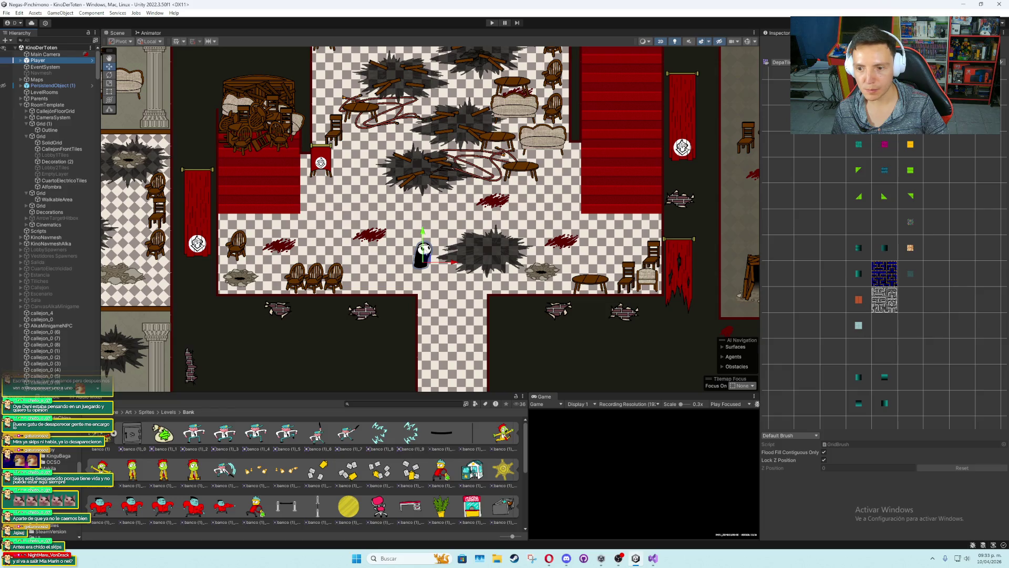
{"action": "left_click_drag", "start_coordinate": [429, 265], "coordinate": [463, 287]}
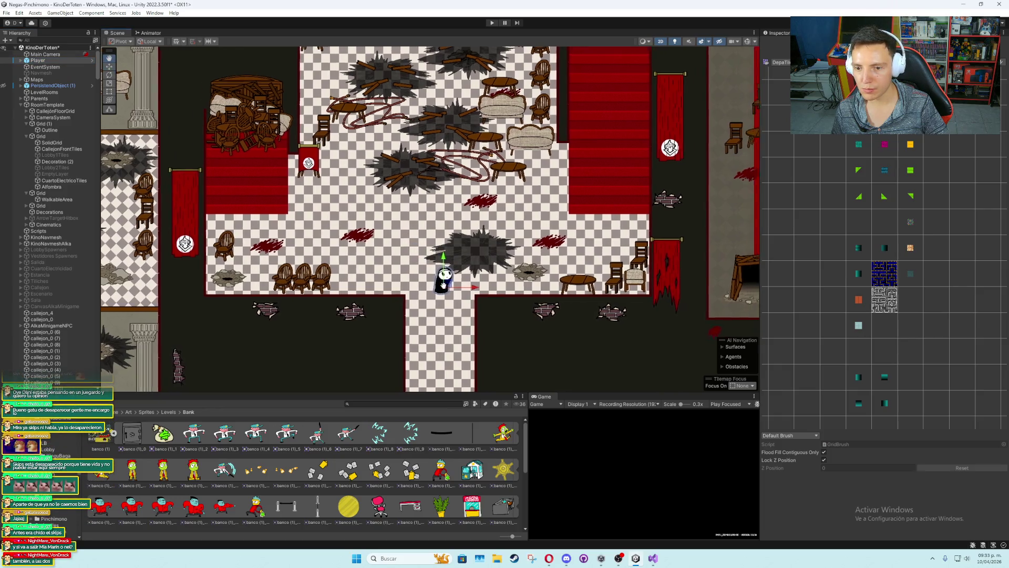
{"action": "scroll", "coordinate": [431, 287], "scroll_direction": "down", "scroll_amount": 2}
{"action": "scroll", "coordinate": [402, 288], "scroll_direction": "down", "scroll_amount": 1}
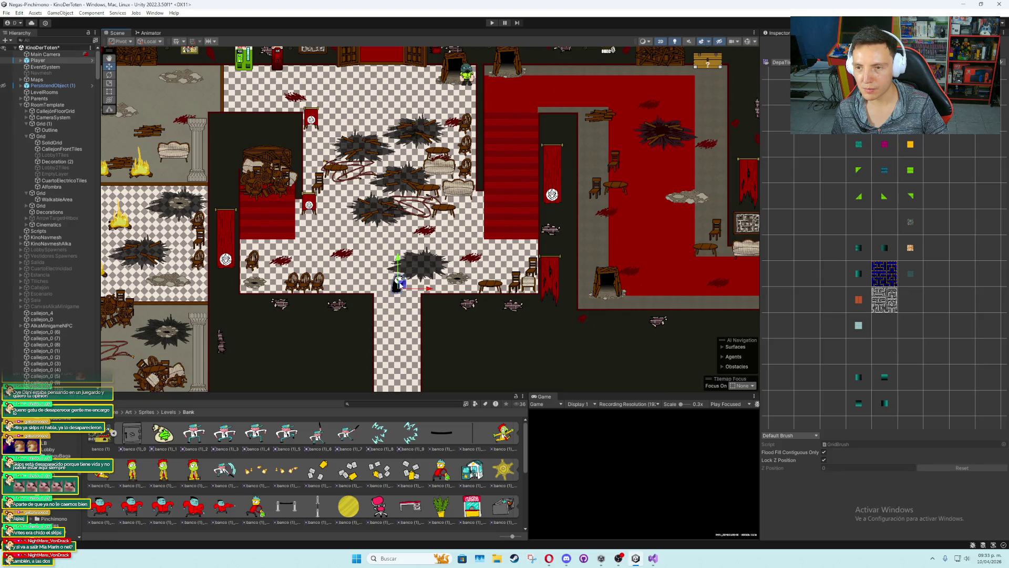
{"action": "scroll", "coordinate": [401, 284], "scroll_direction": "down", "scroll_amount": 1}
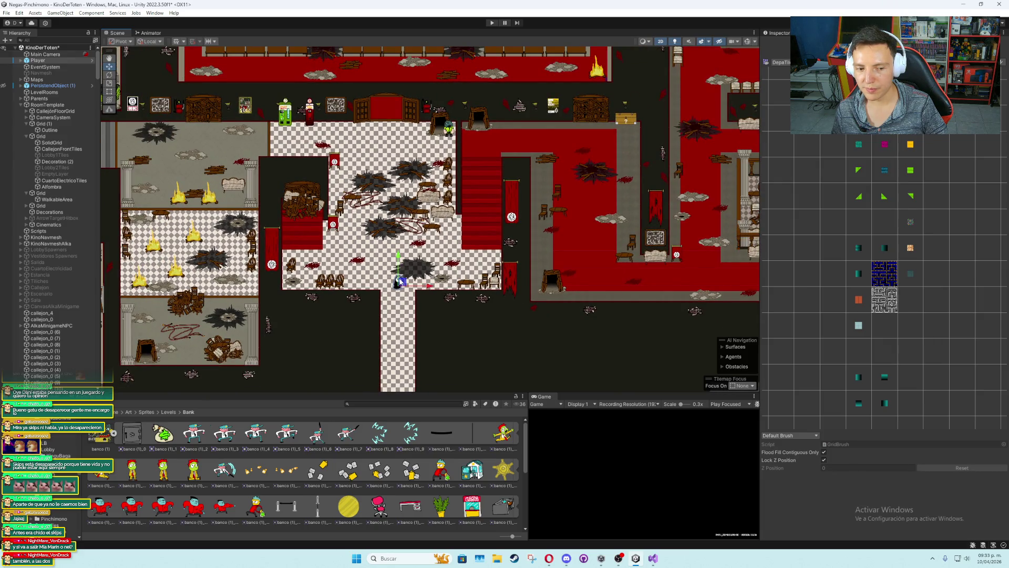
{"action": "scroll", "coordinate": [401, 282], "scroll_direction": "up", "scroll_amount": 2}
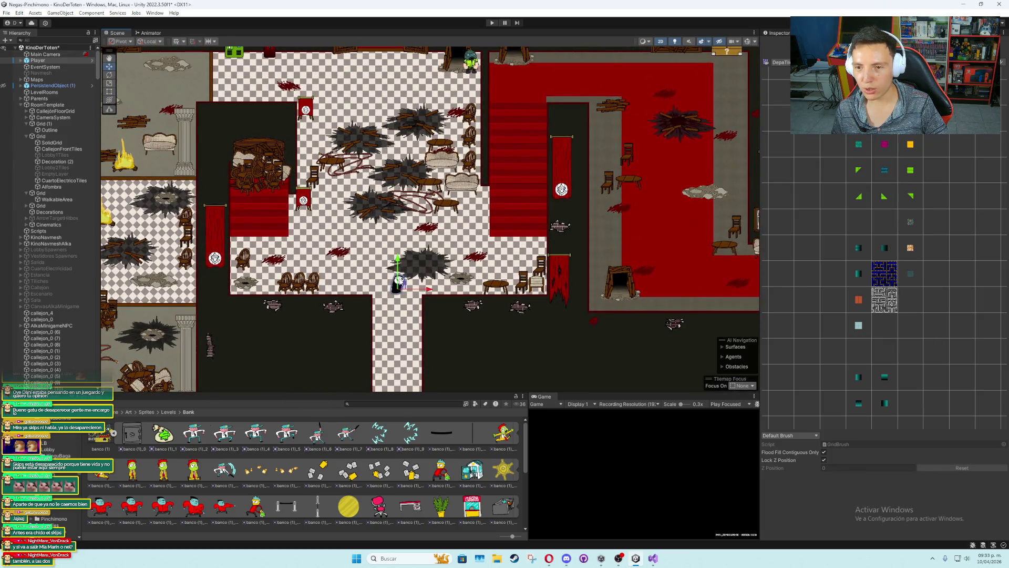
{"action": "left_click_drag", "start_coordinate": [400, 283], "coordinate": [401, 369]}
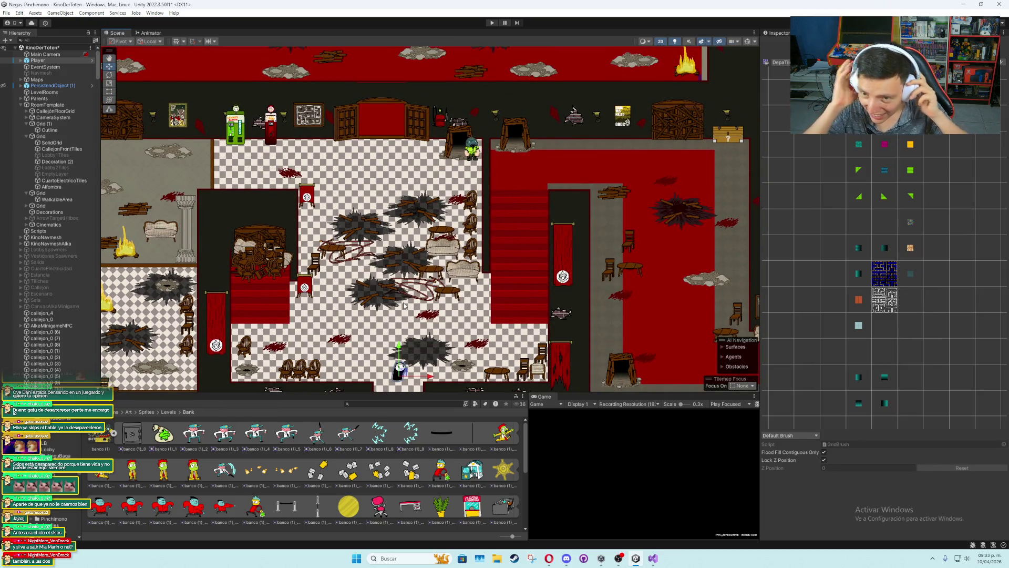
{"action": "scroll", "coordinate": [392, 272], "scroll_direction": "down", "scroll_amount": 1}
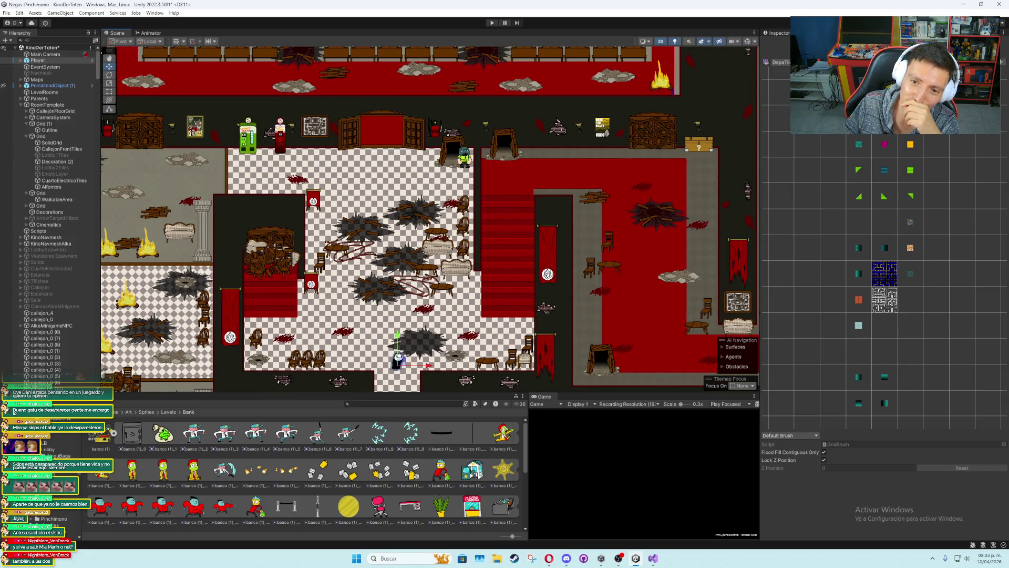
{"action": "scroll", "coordinate": [259, 260], "scroll_direction": "up", "scroll_amount": 5}
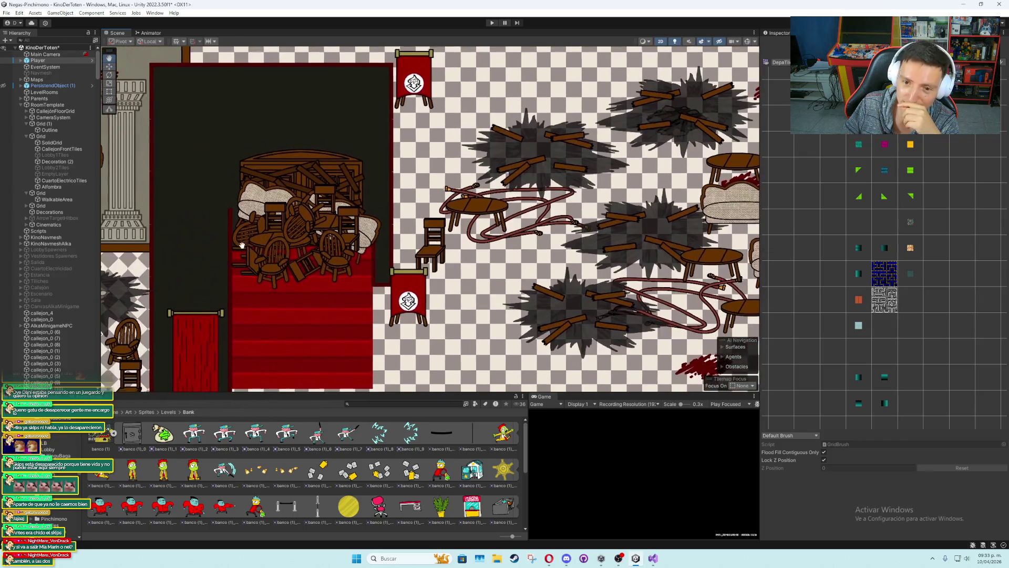
On the Outline tilemap, erase the outline tiles along the carpet's left edge
{"action": "left_click", "coordinate": [230, 214]}
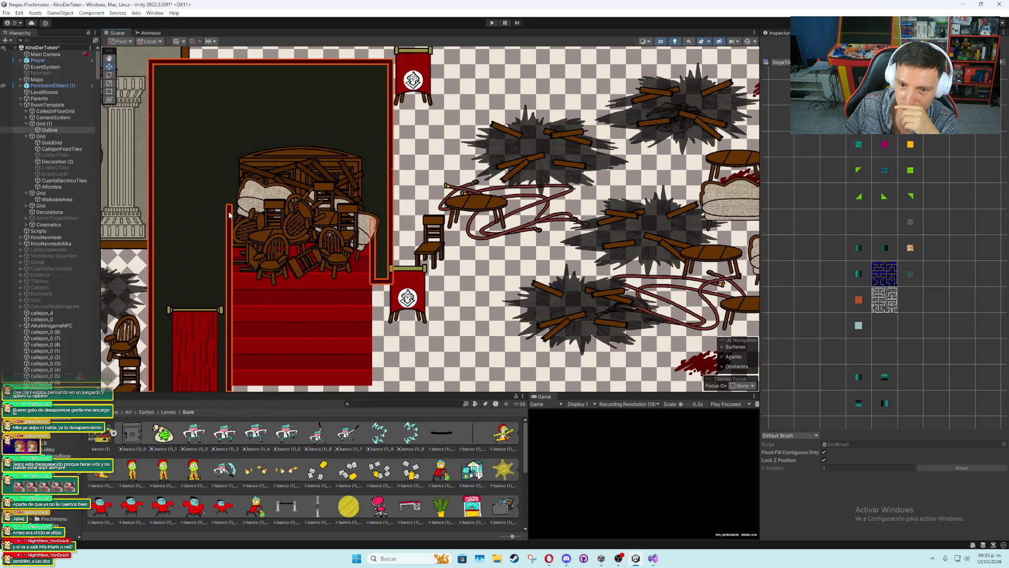
{"action": "left_click_drag", "start_coordinate": [231, 208], "coordinate": [231, 247]}
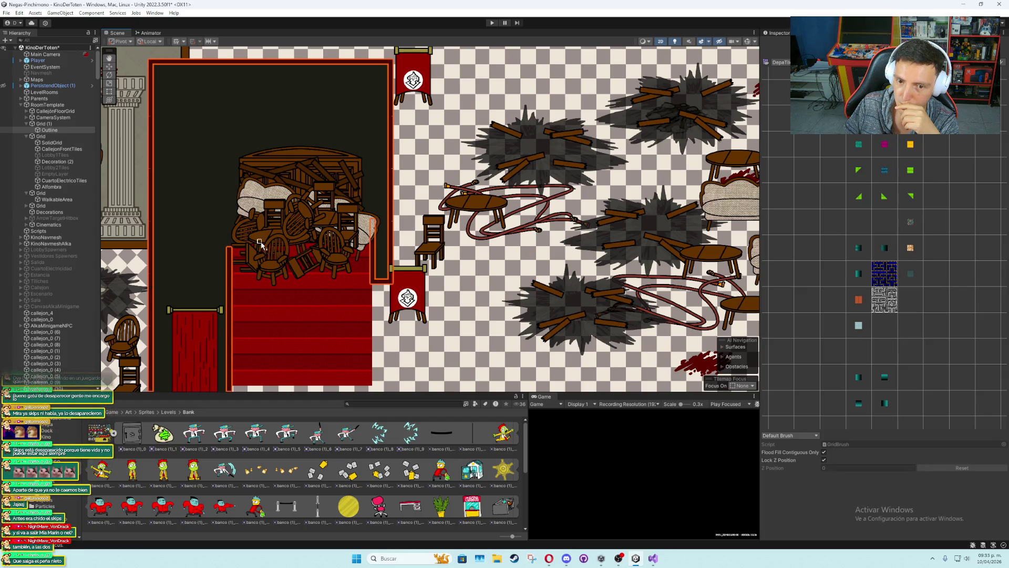
{"action": "scroll", "coordinate": [263, 246], "scroll_direction": "down", "scroll_amount": 2}
Paint a strip of blue Collision tiles across the top of the carpet
{"action": "left_click", "coordinate": [781, 62]}
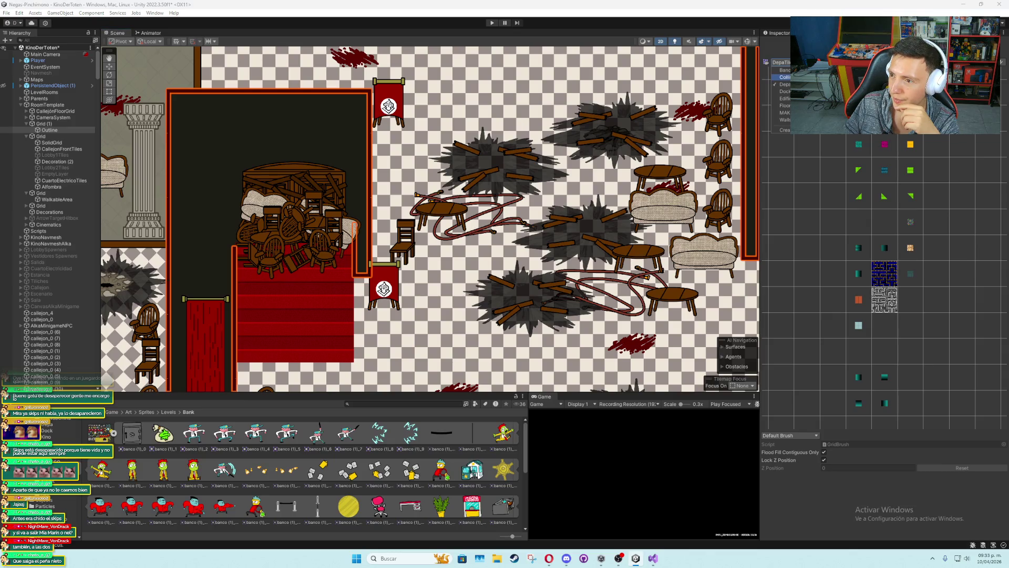
{"action": "left_click", "coordinate": [780, 78]}
{"action": "left_click", "coordinate": [933, 306]}
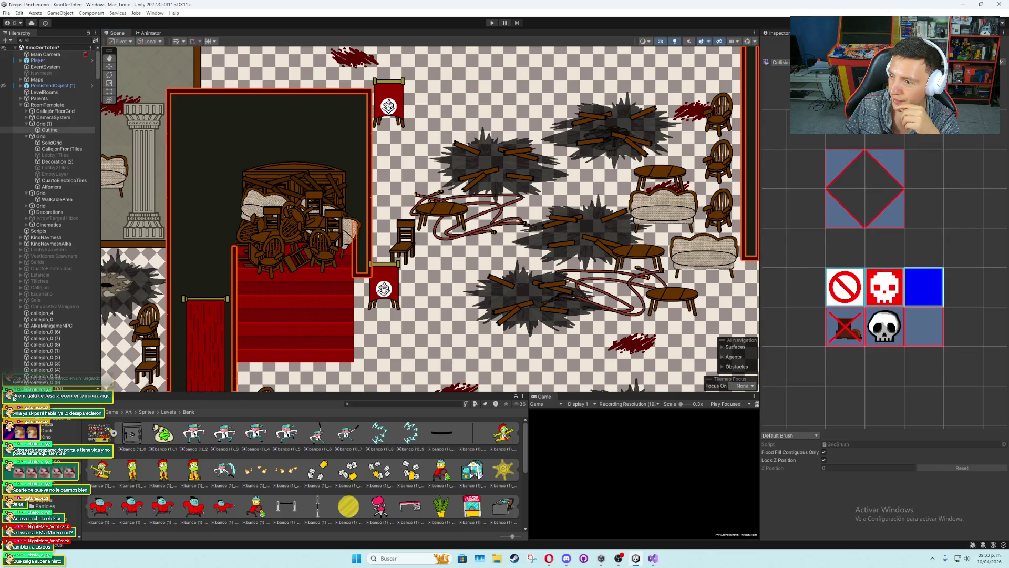
{"action": "left_click_drag", "start_coordinate": [234, 247], "coordinate": [356, 249]}
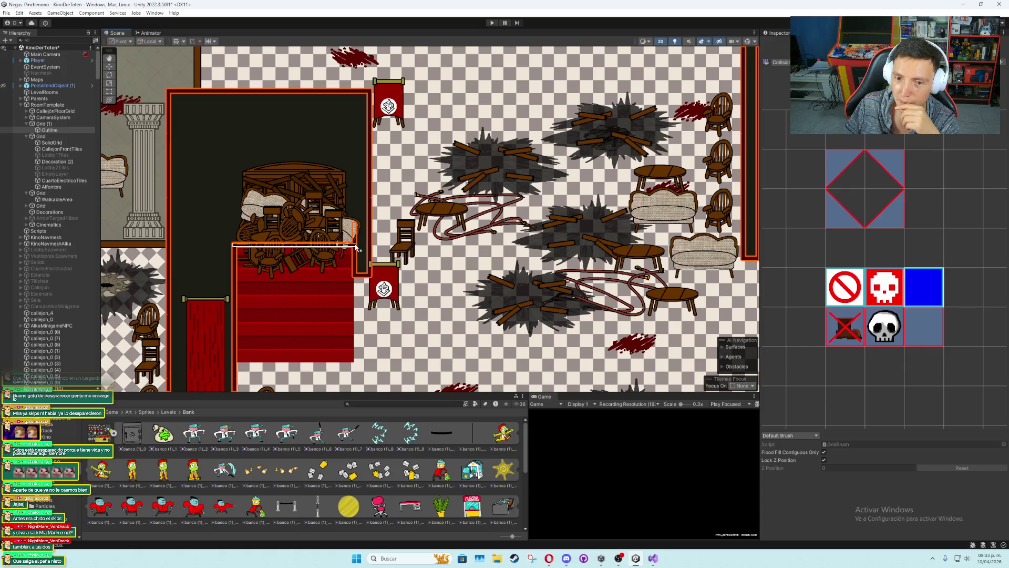
Reselect the Outline layer and paint a long blue collision row along the carpet's top edge
{"action": "left_click", "coordinate": [781, 35]}
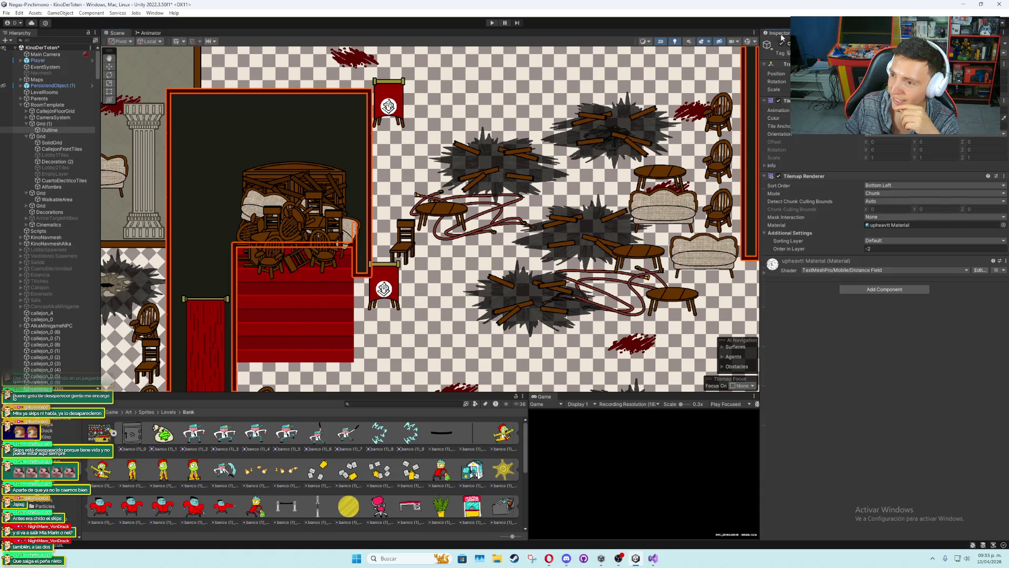
{"action": "left_click", "coordinate": [109, 66]}
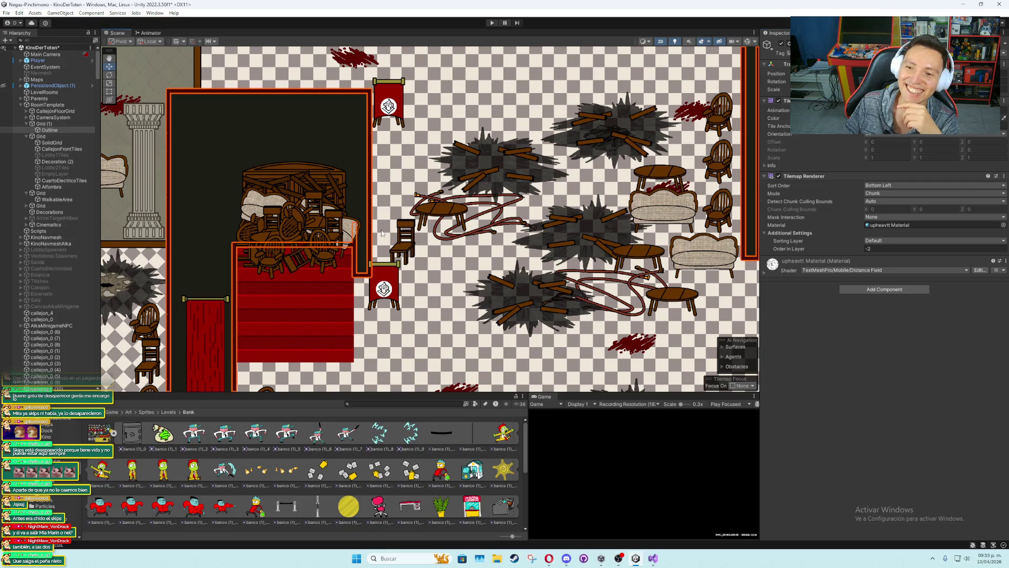
{"action": "left_click", "coordinate": [423, 260]}
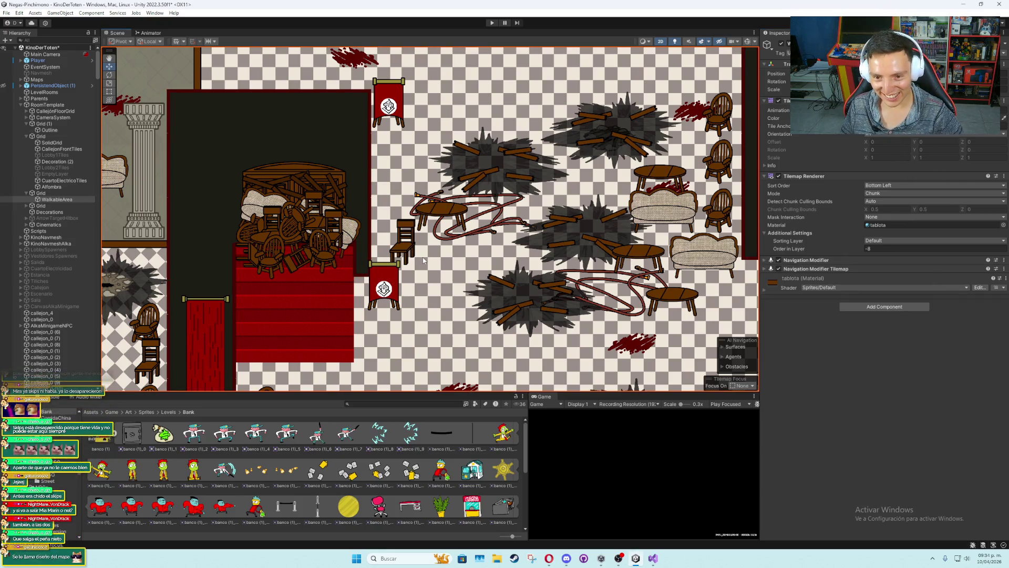
{"action": "scroll", "coordinate": [244, 226], "scroll_direction": "up", "scroll_amount": 10}
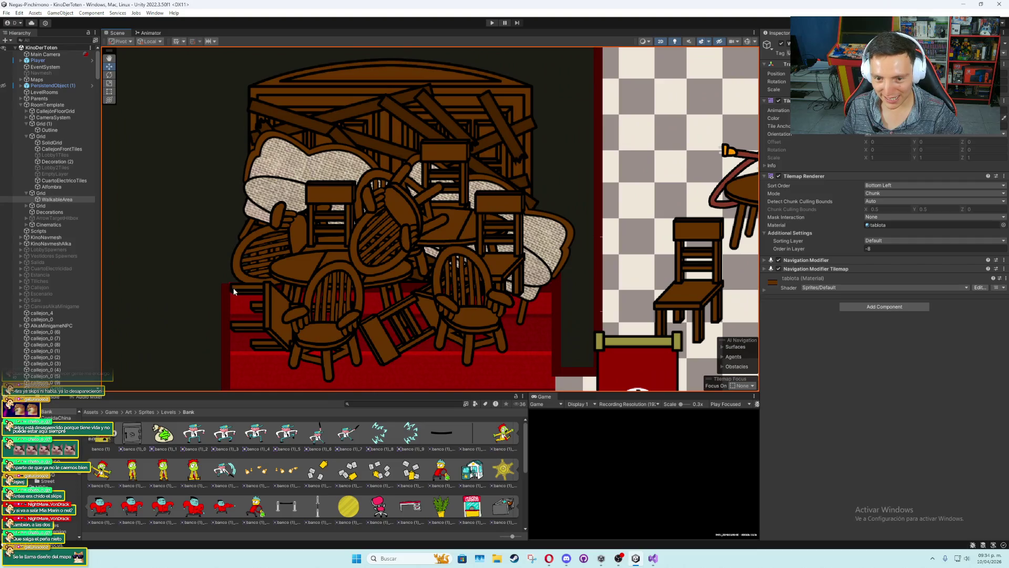
{"action": "left_click", "coordinate": [225, 291]}
{"action": "left_click", "coordinate": [804, 33]}
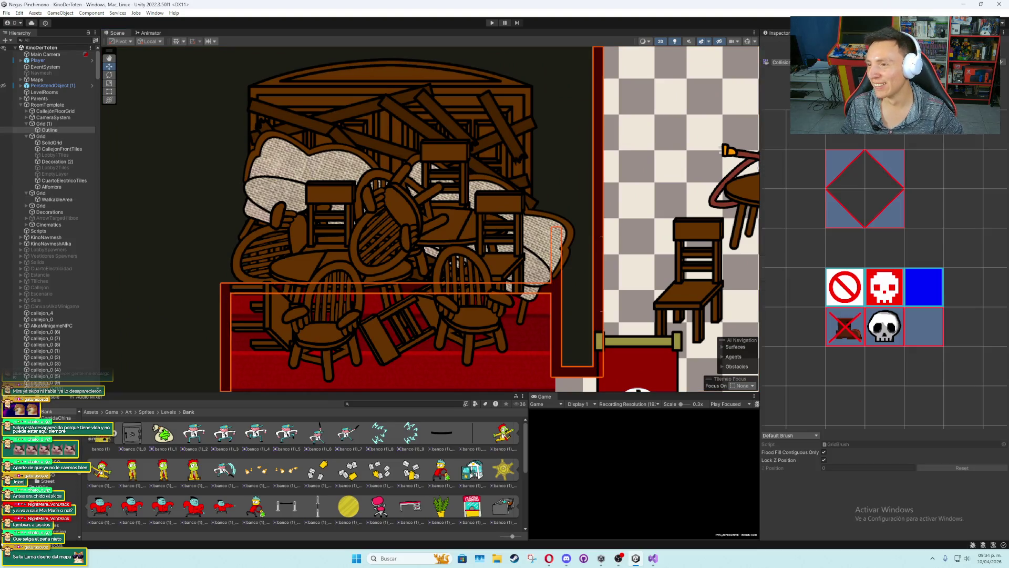
{"action": "left_click", "coordinate": [941, 293]}
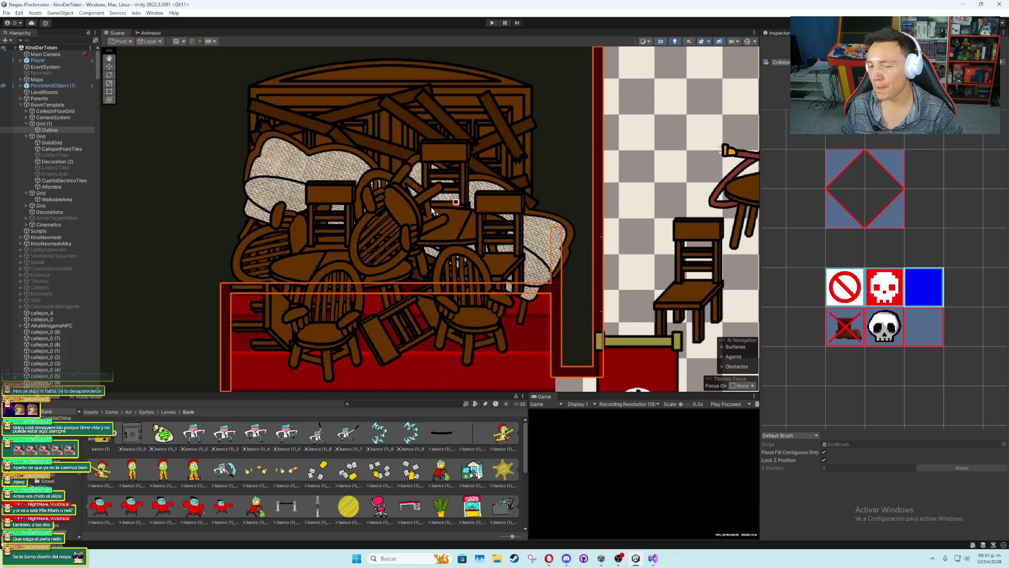
{"action": "left_click_drag", "start_coordinate": [224, 284], "coordinate": [544, 286]}
{"action": "scroll", "coordinate": [398, 223], "scroll_direction": "down", "scroll_amount": 8}
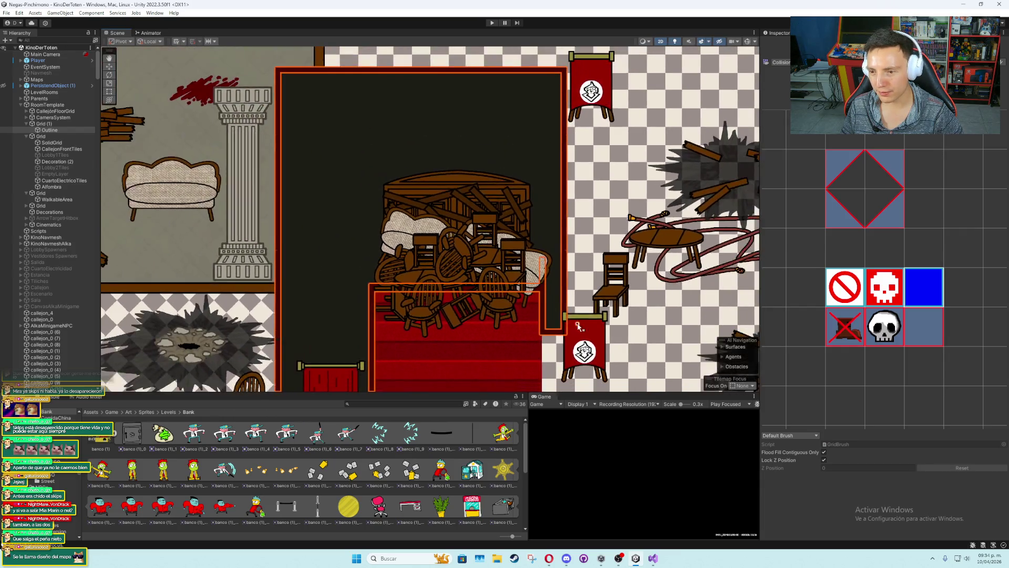
{"action": "scroll", "coordinate": [398, 223], "scroll_direction": "down", "scroll_amount": 6}
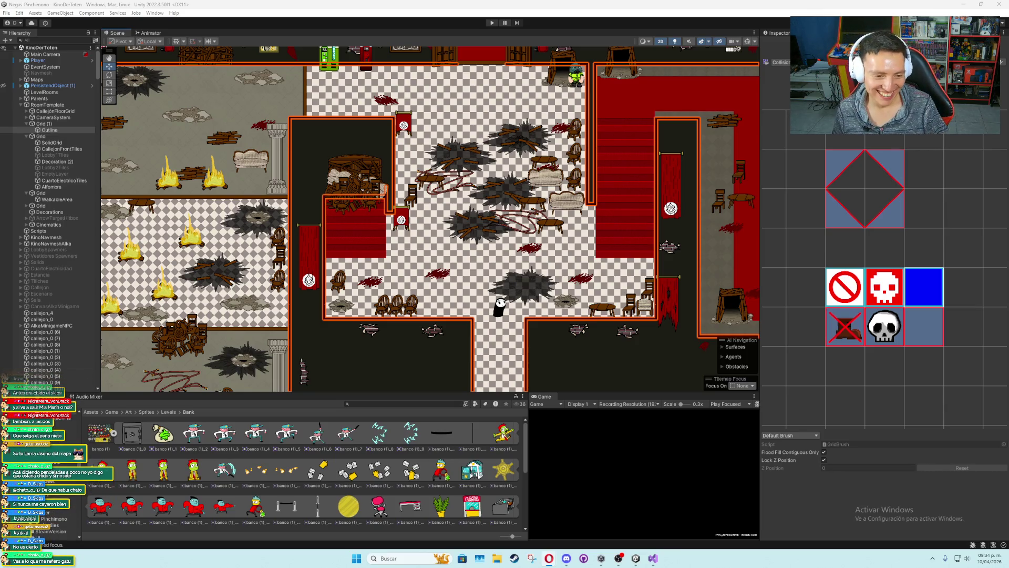
Return to the Inspector and pan and zoom the Scene view onto the checkered hall
{"action": "left_click", "coordinate": [575, 490]}
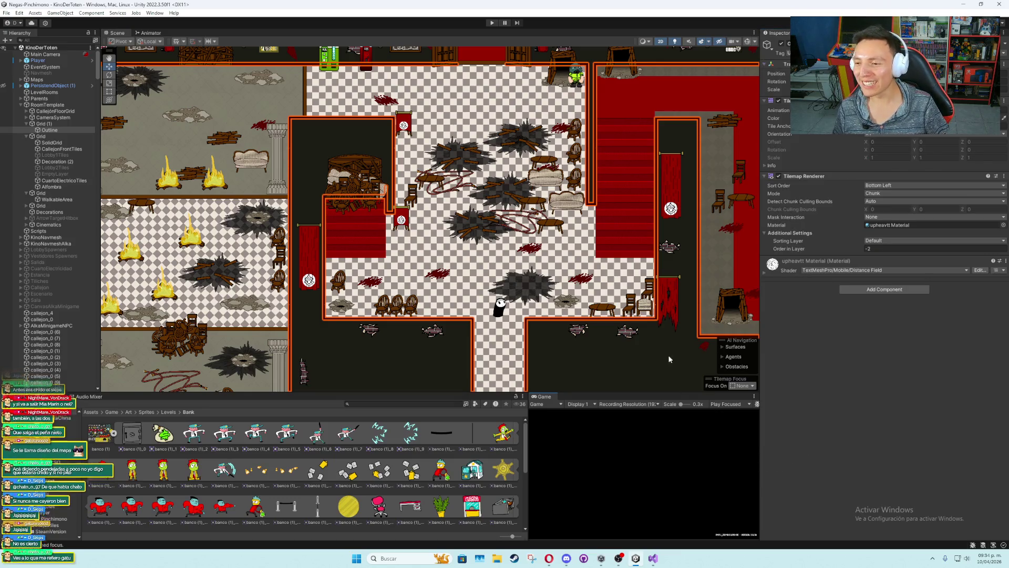
{"action": "left_click_drag", "start_coordinate": [671, 361], "coordinate": [579, 232]}
{"action": "scroll", "coordinate": [579, 232], "scroll_direction": "up", "scroll_amount": 1}
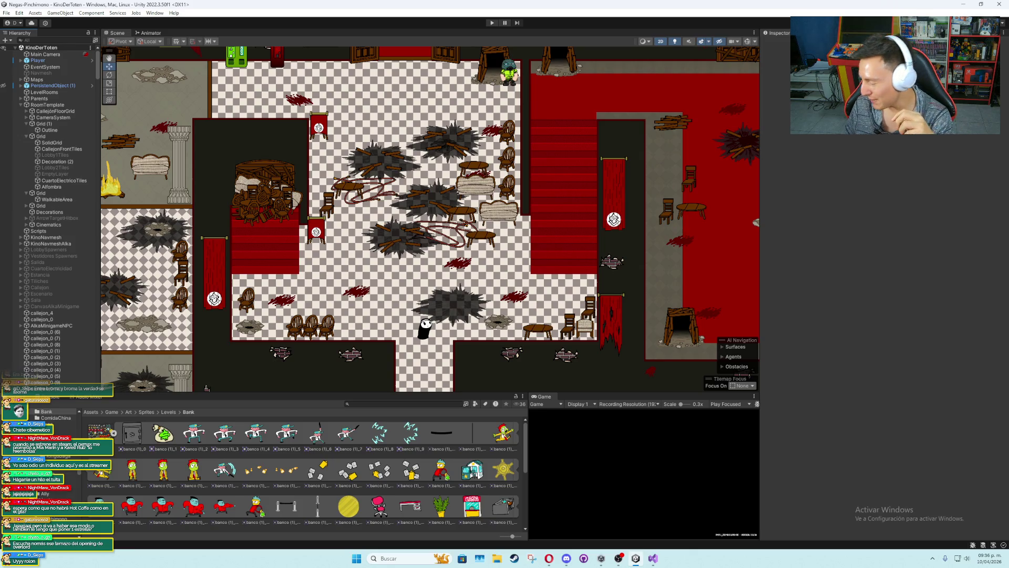
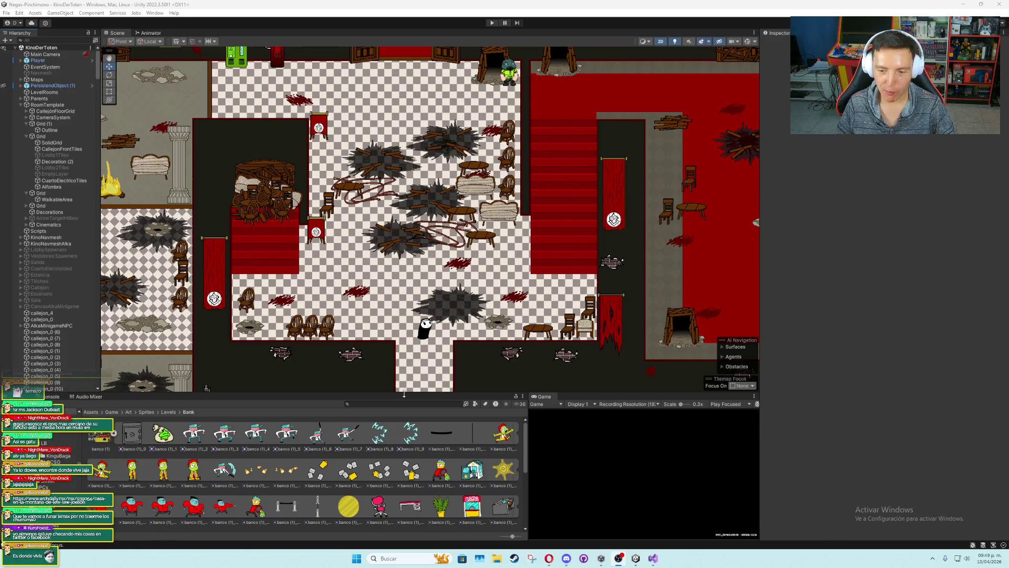
Return to the Unity editor and inspect the KinoNavmeshAlka navigation surface settings
{"action": "scroll", "coordinate": [470, 230], "scroll_direction": "up", "scroll_amount": 5}
{"action": "scroll", "coordinate": [470, 231], "scroll_direction": "down", "scroll_amount": 1}
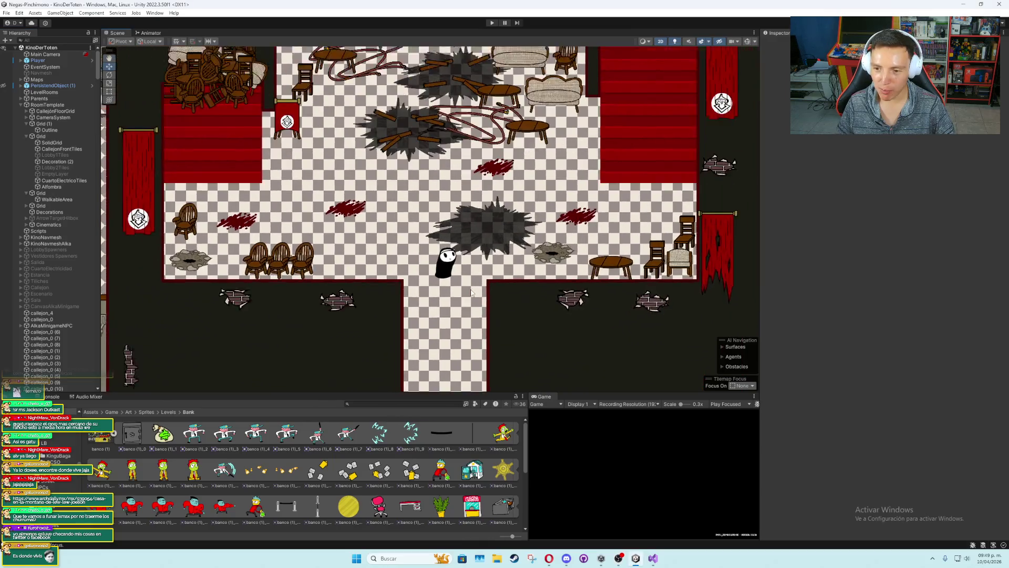
{"action": "scroll", "coordinate": [471, 293], "scroll_direction": "up", "scroll_amount": 1}
{"action": "scroll", "coordinate": [472, 292], "scroll_direction": "down", "scroll_amount": 2}
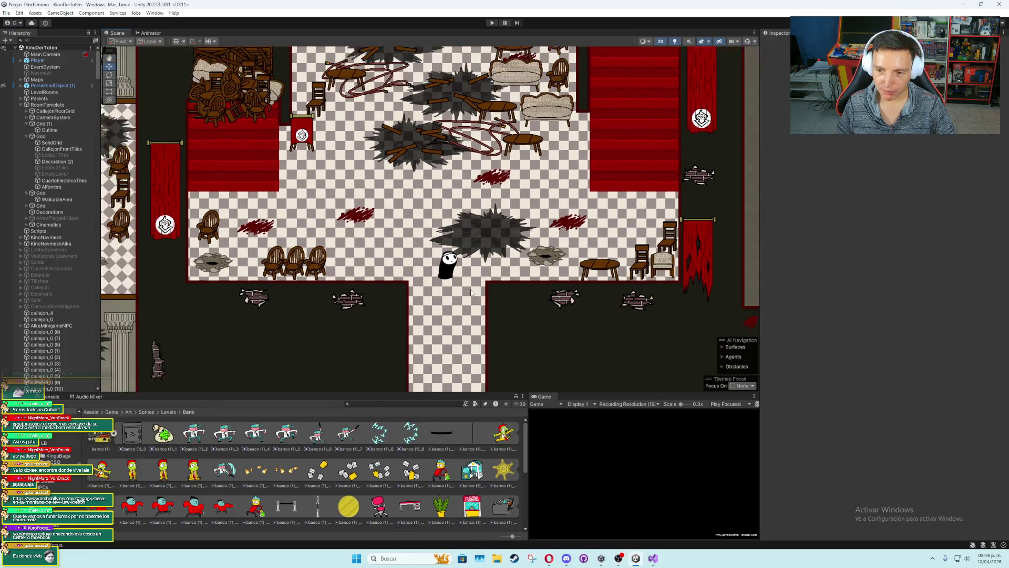
{"action": "scroll", "coordinate": [470, 266], "scroll_direction": "up", "scroll_amount": 2}
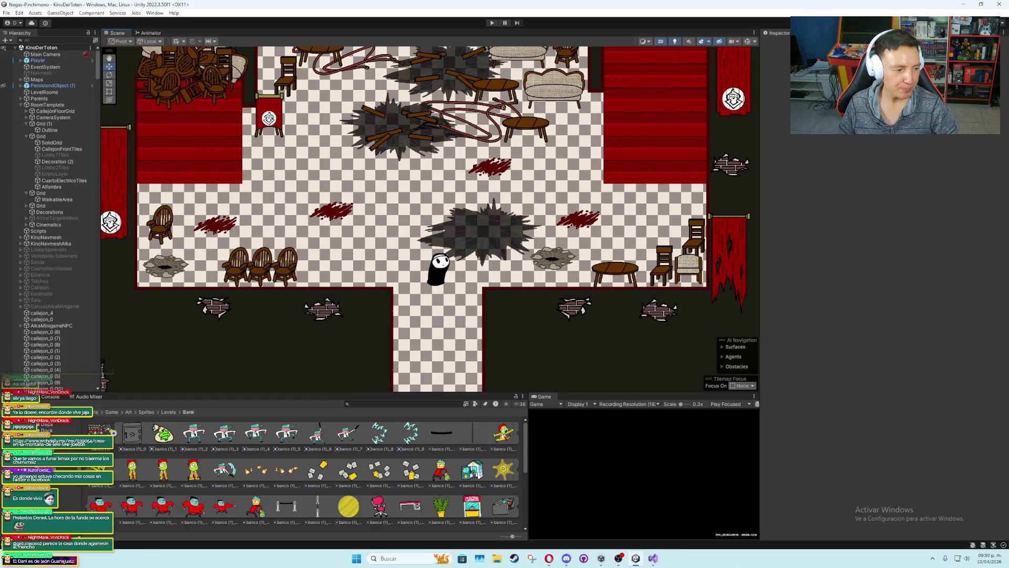
{"action": "key", "text": "super+d"}
{"action": "key", "text": "alt+Tab"}
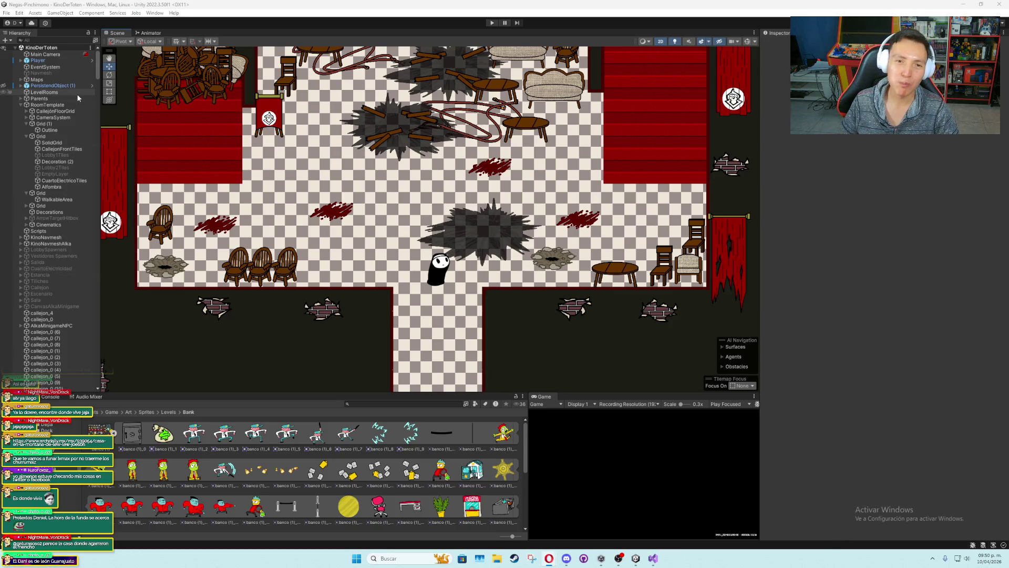
{"action": "left_click", "coordinate": [7, 13]}
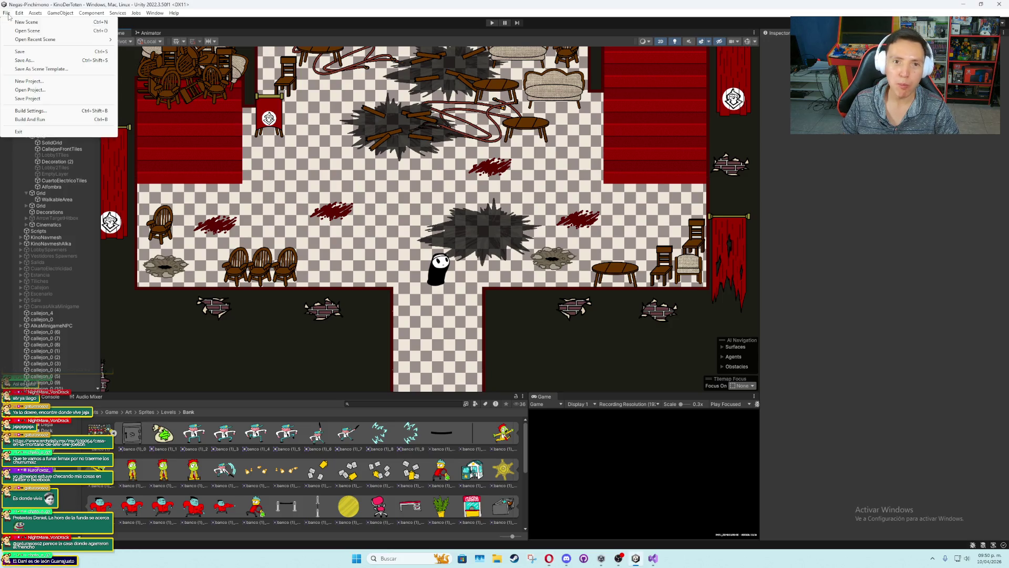
{"action": "left_click", "coordinate": [49, 244]}
{"action": "left_click", "coordinate": [51, 244]}
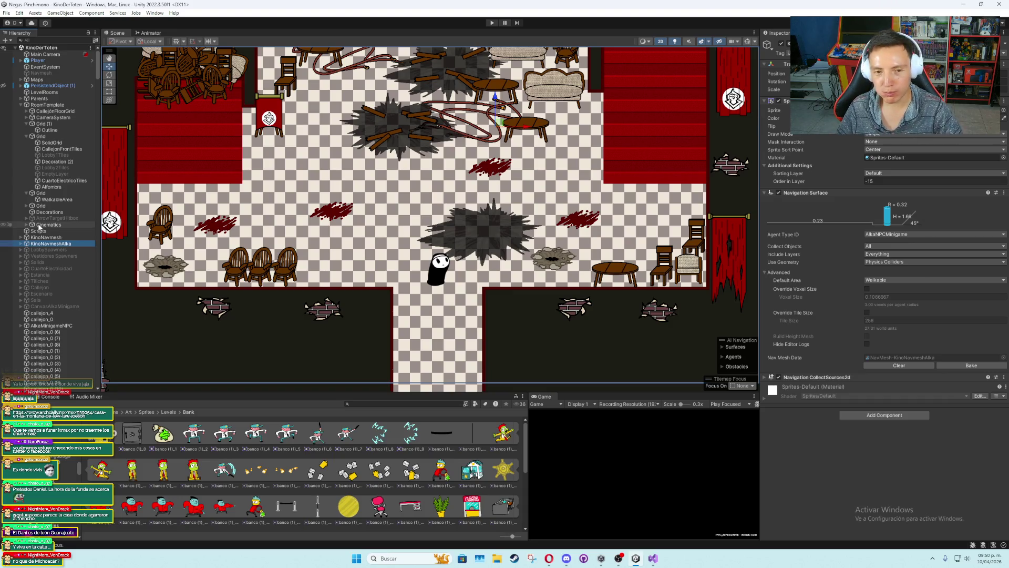
Browse the Parent, LevelRooms and Scripts objects to locate the Intro cinematic
{"action": "left_click", "coordinate": [45, 98]}
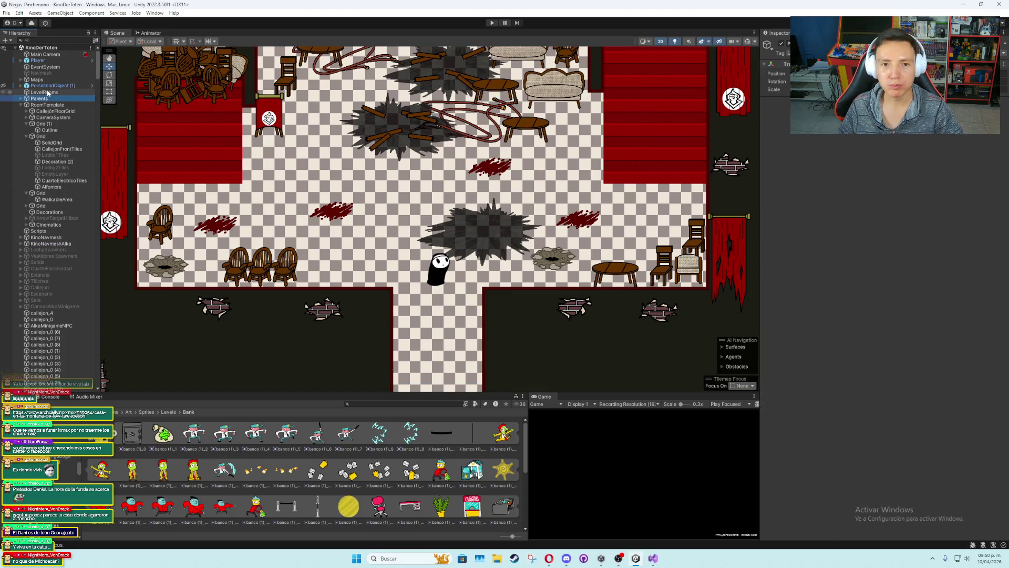
{"action": "left_click", "coordinate": [45, 92]}
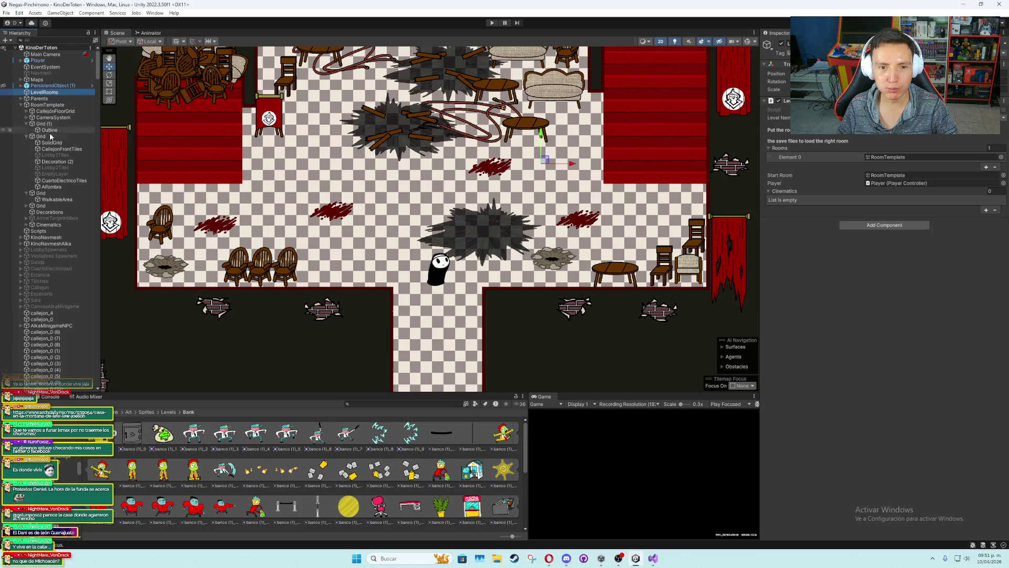
{"action": "left_click", "coordinate": [20, 105]}
{"action": "left_click", "coordinate": [36, 111]}
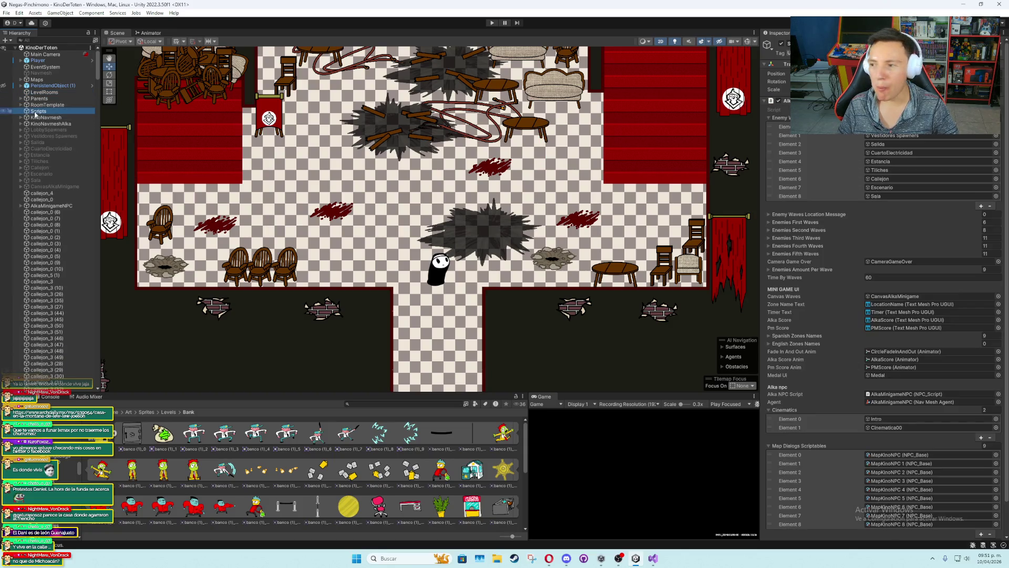
{"action": "scroll", "coordinate": [823, 312], "scroll_direction": "down", "scroll_amount": 2}
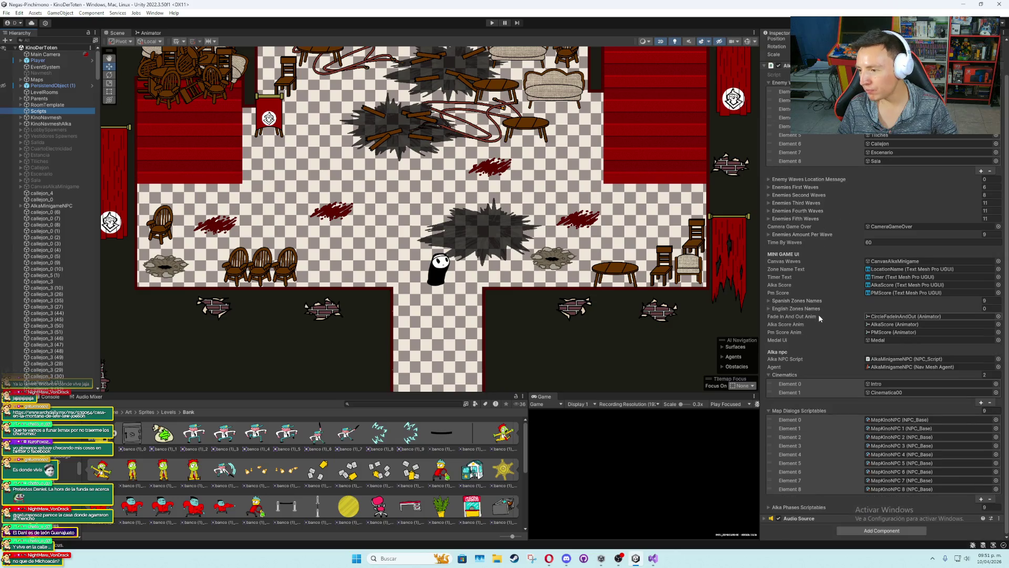
{"action": "left_click", "coordinate": [876, 383]}
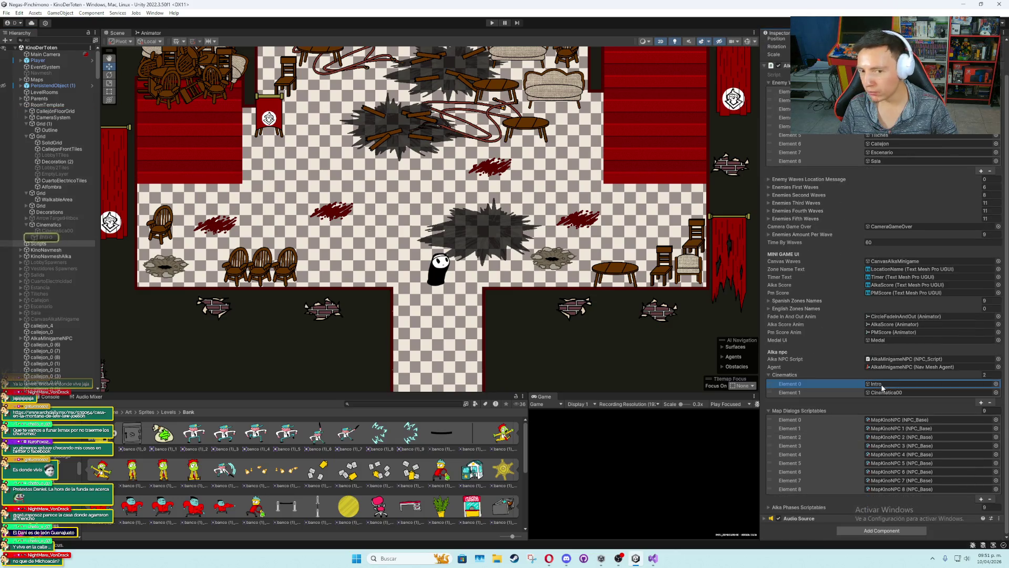
Select Intro under Cinematics and tick its active checkbox in the Inspector
{"action": "left_click", "coordinate": [48, 237]}
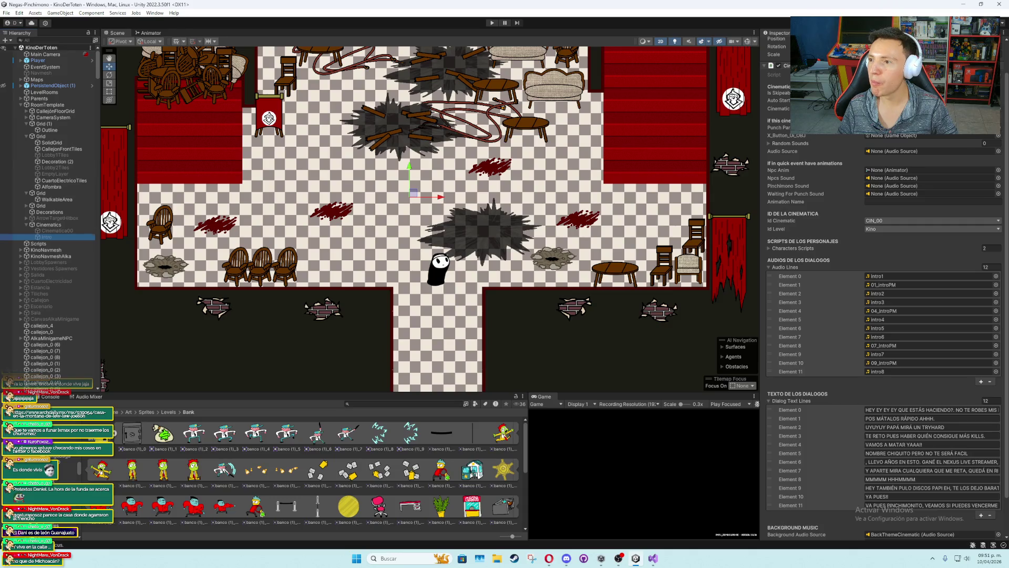
{"action": "left_click", "coordinate": [772, 66]}
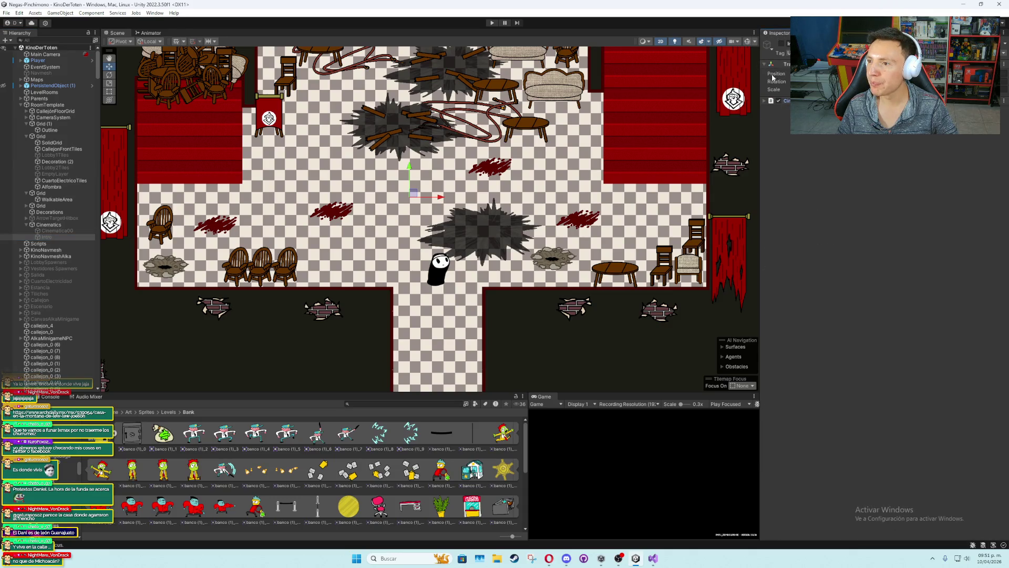
{"action": "left_click", "coordinate": [781, 43]}
{"action": "left_click", "coordinate": [58, 237]}
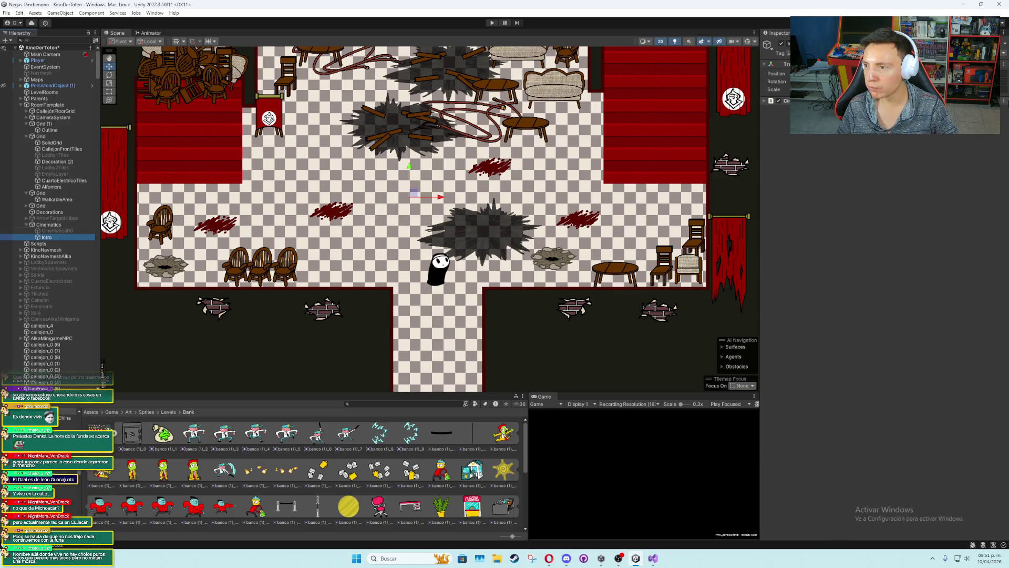
Open the Intro cinematic's script in Visual Studio, then come back to Unity
{"action": "left_click", "coordinate": [1005, 101]}
{"action": "left_click", "coordinate": [946, 198]}
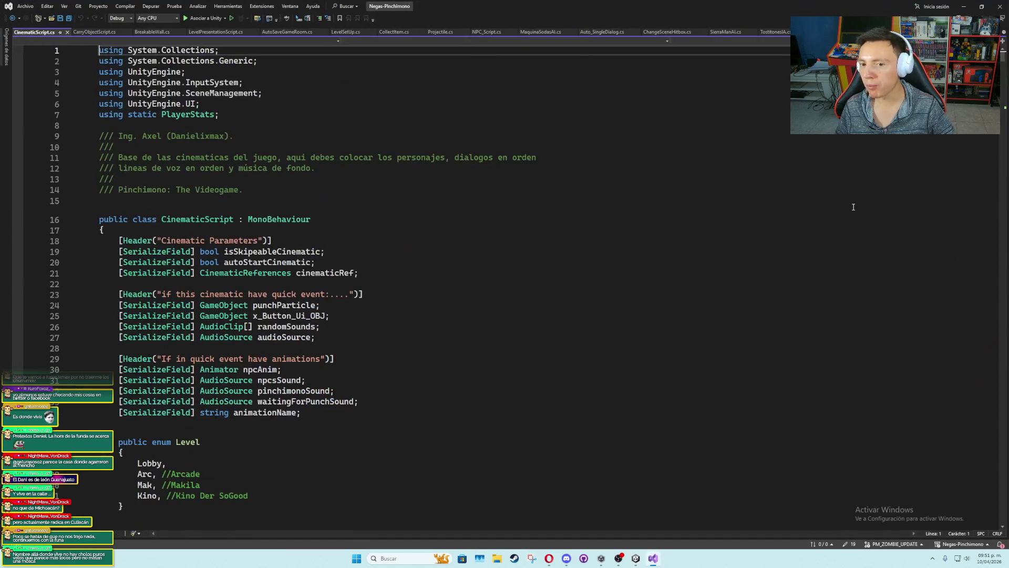
{"action": "key", "text": "alt+Tab"}
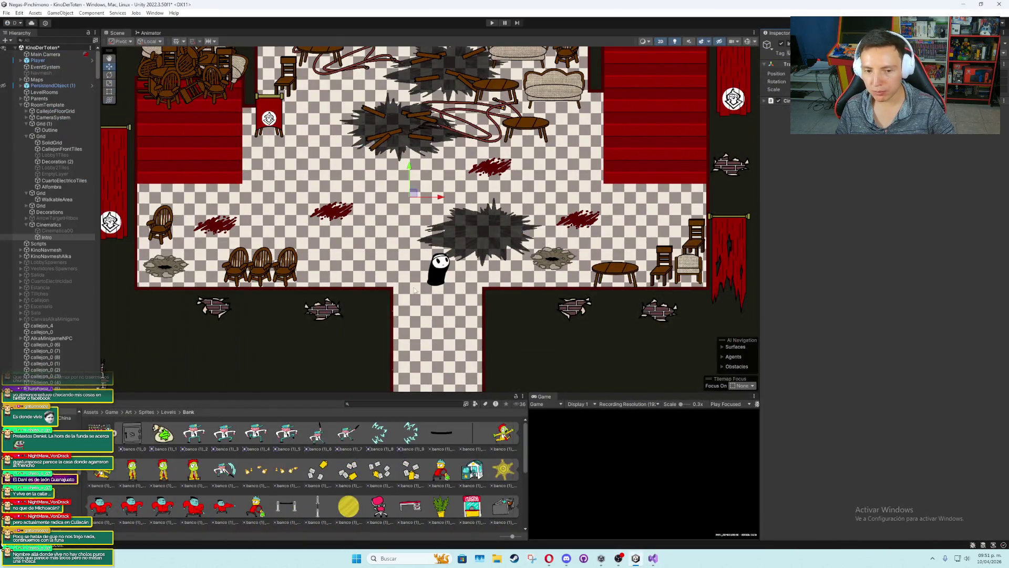
{"action": "left_click", "coordinate": [52, 238]}
{"action": "right_click", "coordinate": [53, 239]}
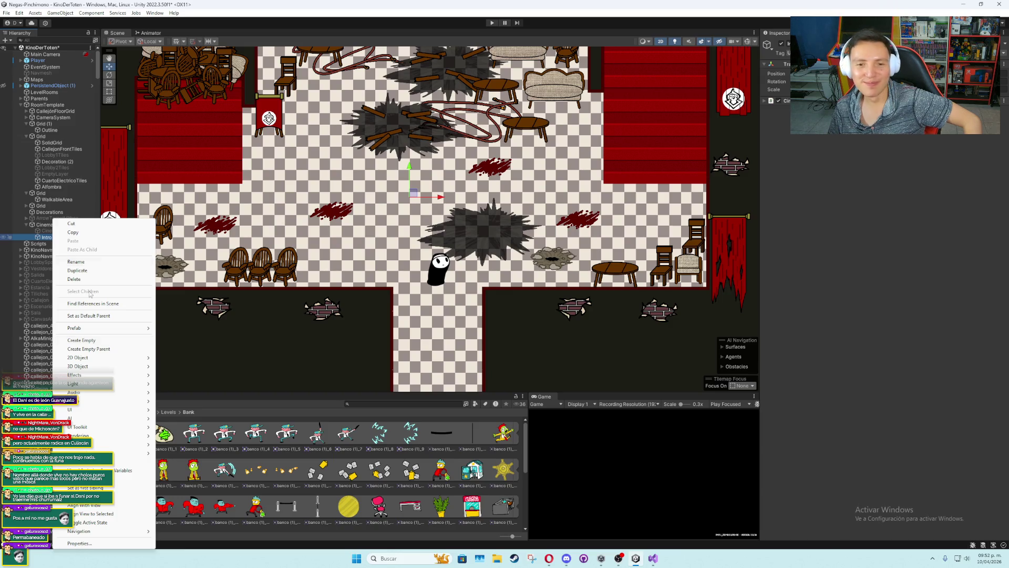
{"action": "left_click", "coordinate": [96, 70]}
{"action": "scroll", "coordinate": [96, 77], "scroll_direction": "down", "scroll_amount": 2}
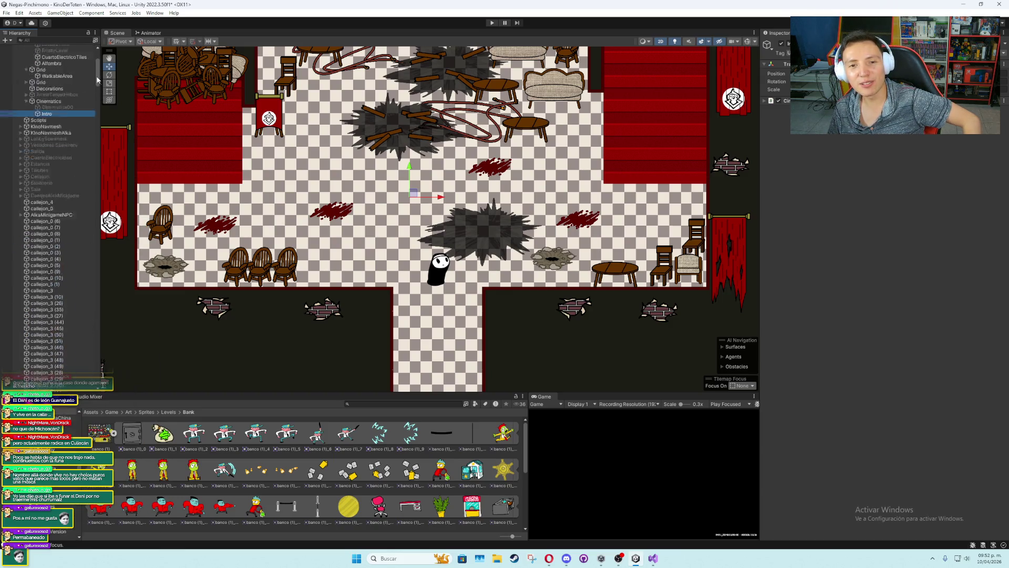
{"action": "scroll", "coordinate": [97, 72], "scroll_direction": "up", "scroll_amount": 2}
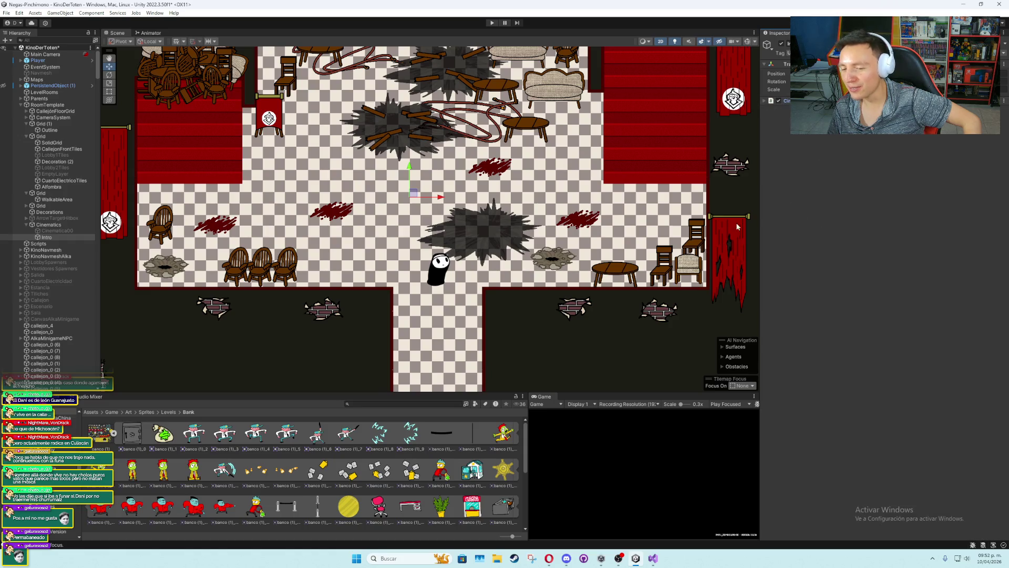
{"action": "left_click", "coordinate": [417, 404]}
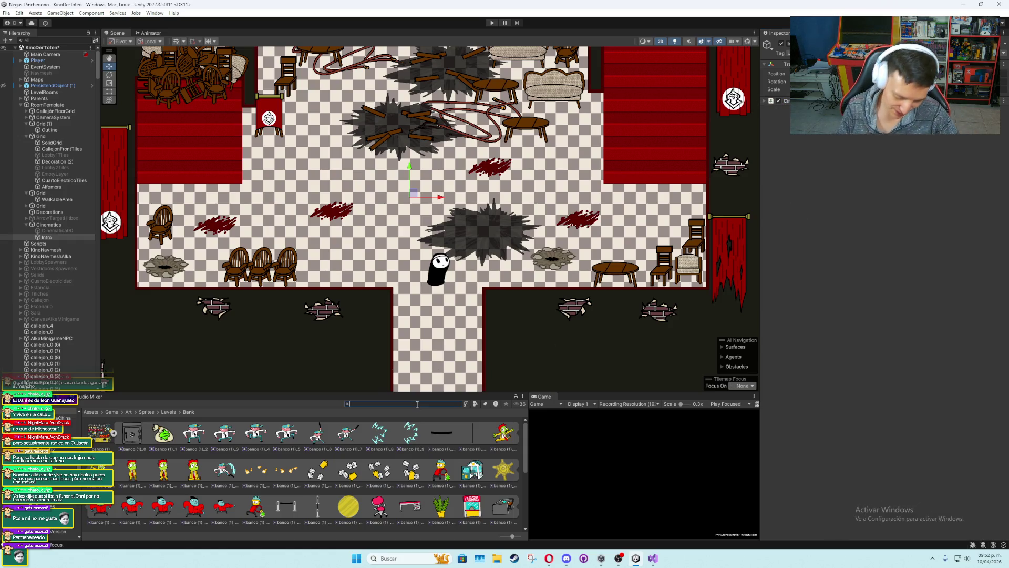
Filter the Project window by 'dummy' and drag two KinoDummy prefabs around the floor hole
{"action": "type", "text": "dummy"}
{"action": "mouse_move", "coordinate": [432, 453]}
{"action": "left_mouse_down"}
{"action": "mouse_move", "coordinate": [423, 442]}
{"action": "mouse_move", "coordinate": [462, 336]}
{"action": "mouse_move", "coordinate": [521, 250]}
{"action": "left_mouse_up"}
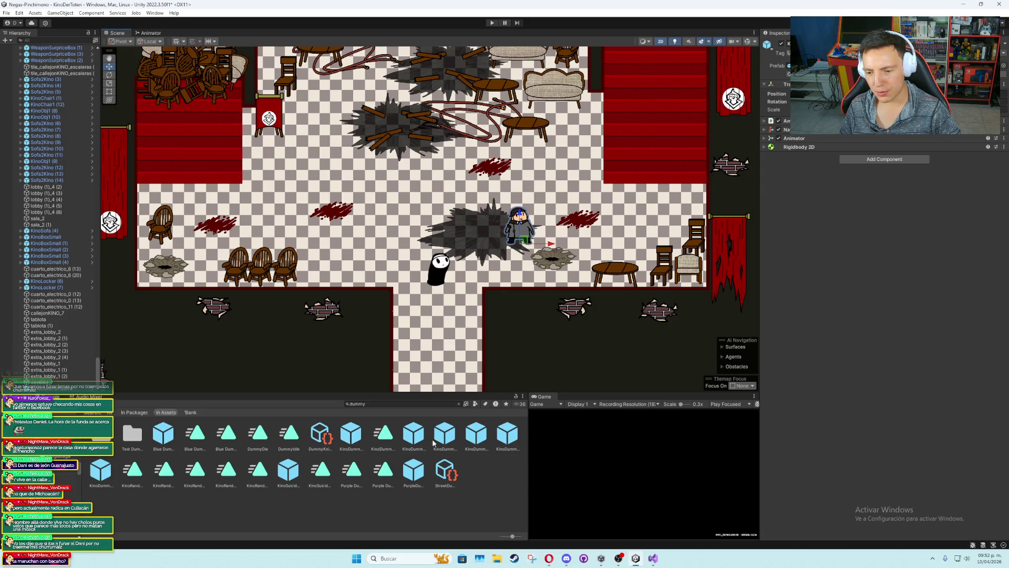
{"action": "mouse_move", "coordinate": [449, 443]}
{"action": "left_mouse_down"}
{"action": "mouse_move", "coordinate": [428, 258]}
{"action": "mouse_move", "coordinate": [438, 190]}
{"action": "mouse_move", "coordinate": [370, 239]}
{"action": "left_mouse_up"}
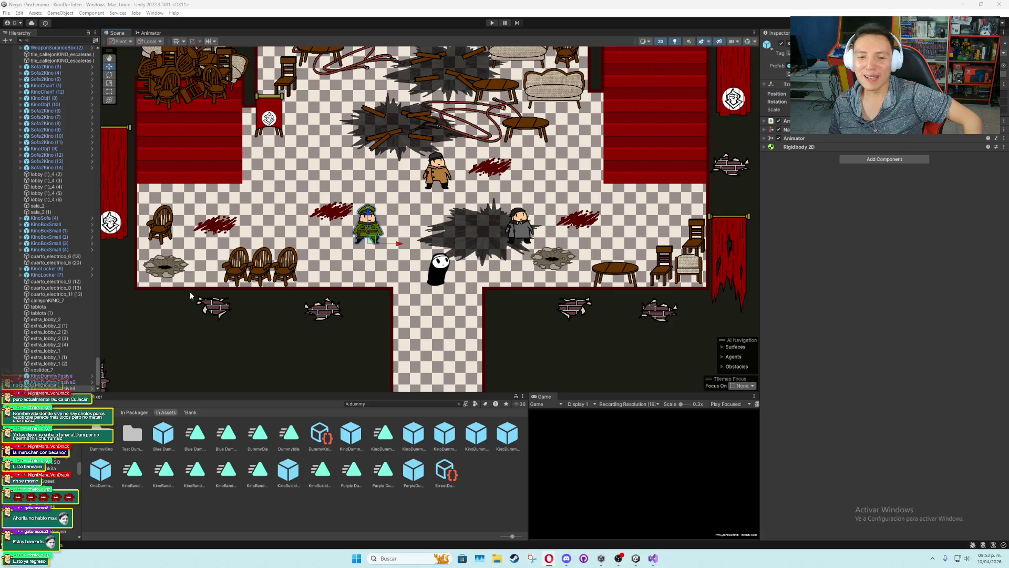
Select the three KinoDummy objects and nest them under the Intro object in Cinematics
{"action": "left_click", "coordinate": [68, 388]}
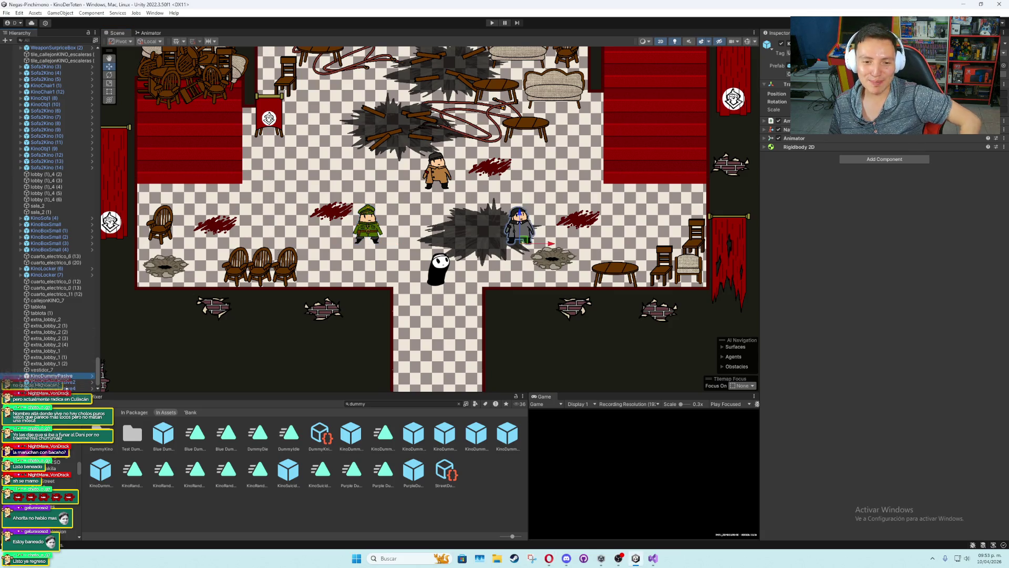
{"action": "left_click", "coordinate": [68, 382], "text": "ctrl"}
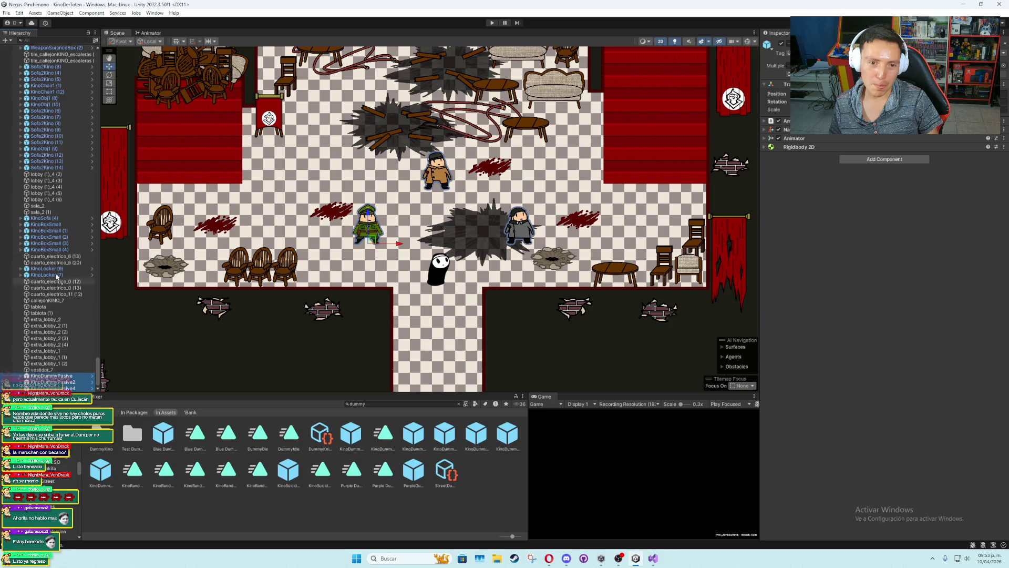
{"action": "scroll", "coordinate": [70, 62], "scroll_direction": "up", "scroll_amount": 15}
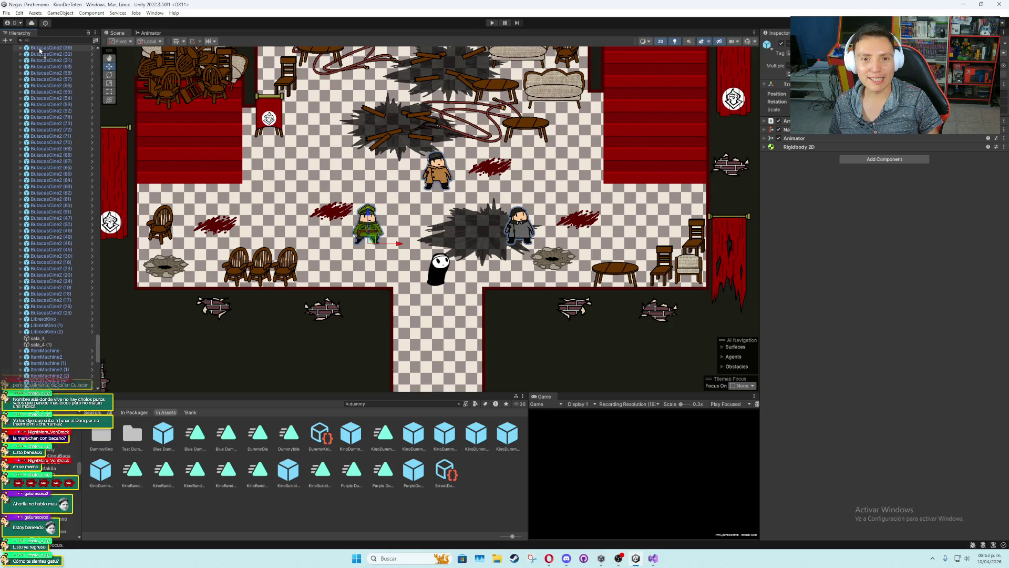
{"action": "scroll", "coordinate": [32, 50], "scroll_direction": "up", "scroll_amount": 10}
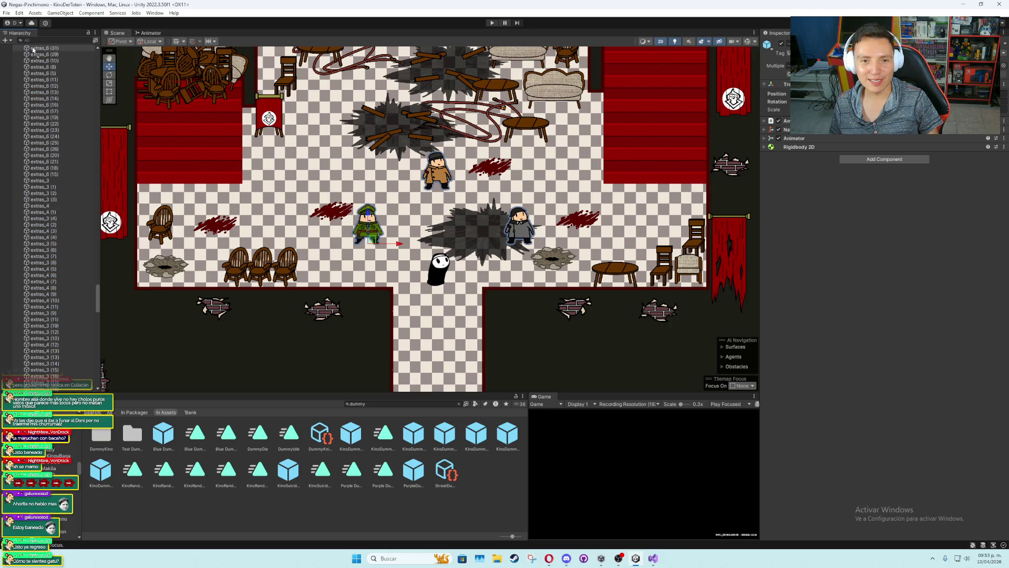
{"action": "scroll", "coordinate": [32, 50], "scroll_direction": "up", "scroll_amount": 10}
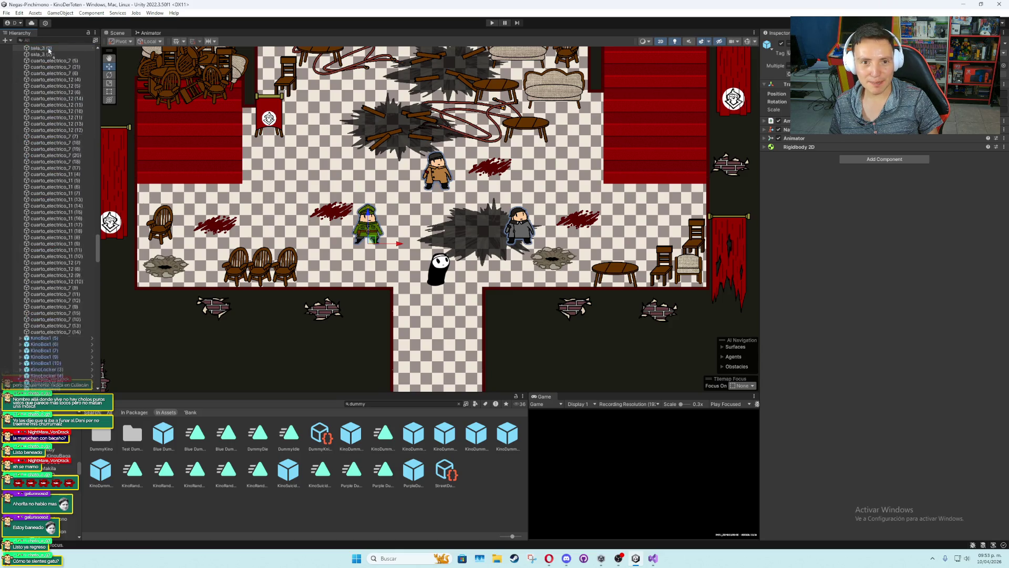
{"action": "scroll", "coordinate": [41, 50], "scroll_direction": "up", "scroll_amount": 10}
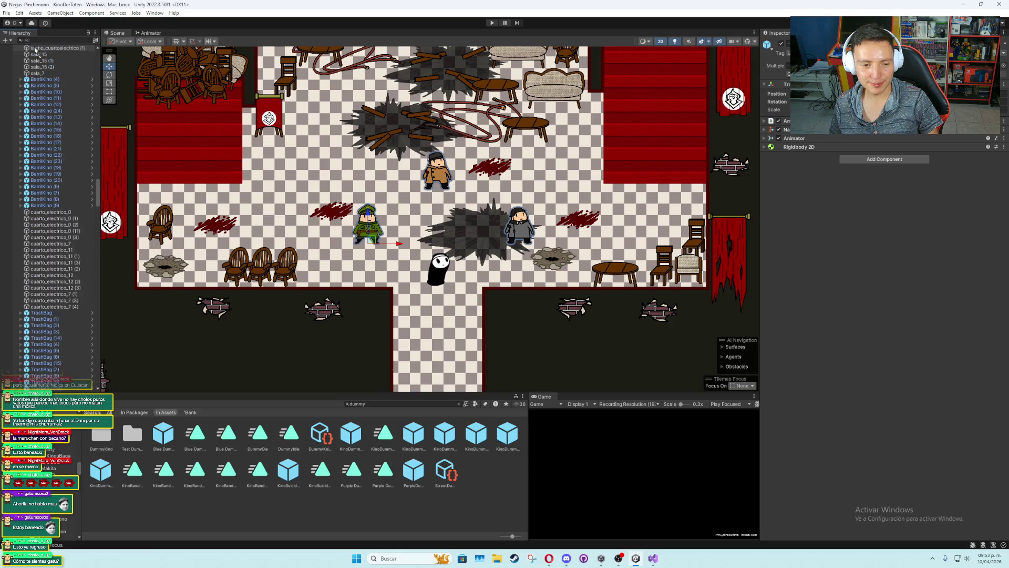
{"action": "scroll", "coordinate": [50, 51], "scroll_direction": "up", "scroll_amount": 10}
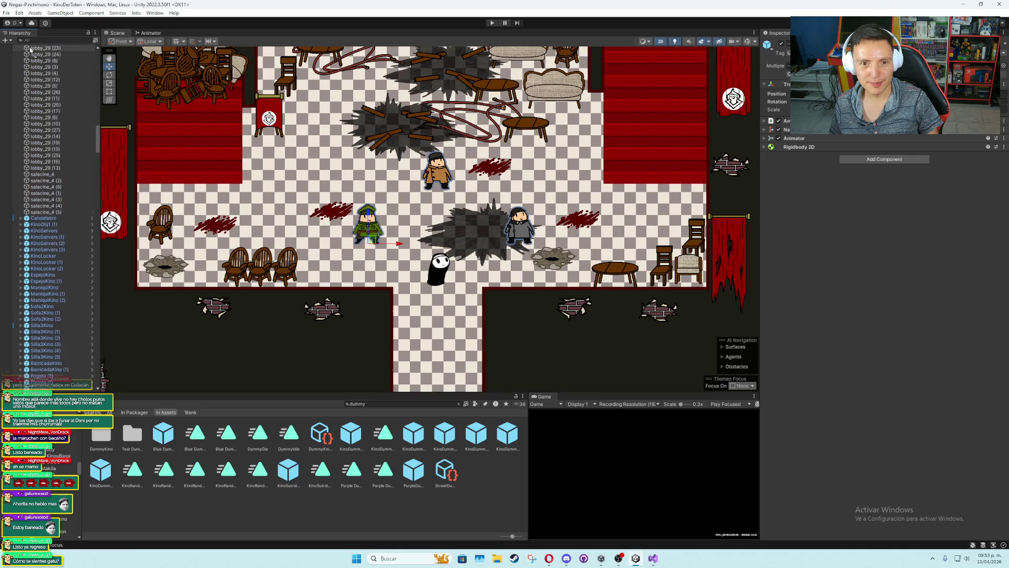
{"action": "scroll", "coordinate": [42, 50], "scroll_direction": "up", "scroll_amount": 10}
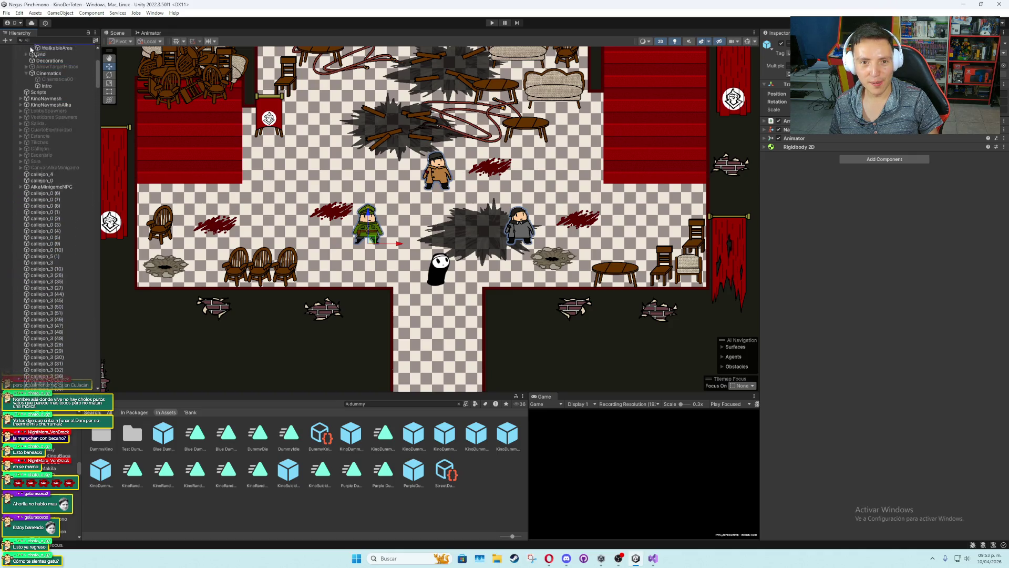
{"action": "left_click_drag", "start_coordinate": [60, 47], "coordinate": [48, 238]}
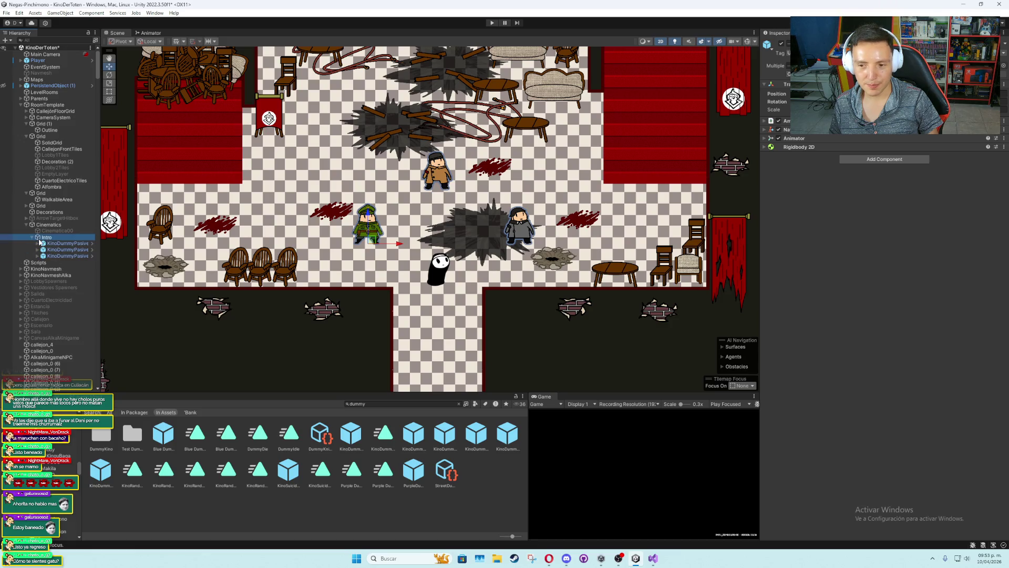
Select the Intro object to show its Transform and Cinematic component in the Inspector
{"action": "left_click", "coordinate": [40, 238]}
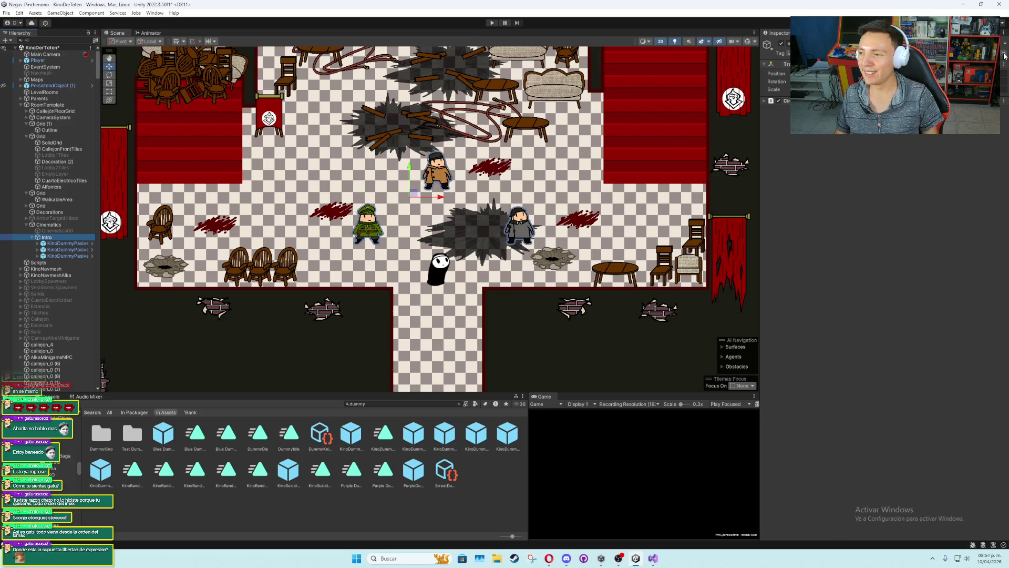
Bring CinematicScript.cs forward and scroll down through its coroutines
{"action": "left_click", "coordinate": [652, 558]}
{"action": "scroll", "coordinate": [347, 298], "scroll_direction": "down", "scroll_amount": 15}
{"action": "scroll", "coordinate": [347, 299], "scroll_direction": "down", "scroll_amount": 20}
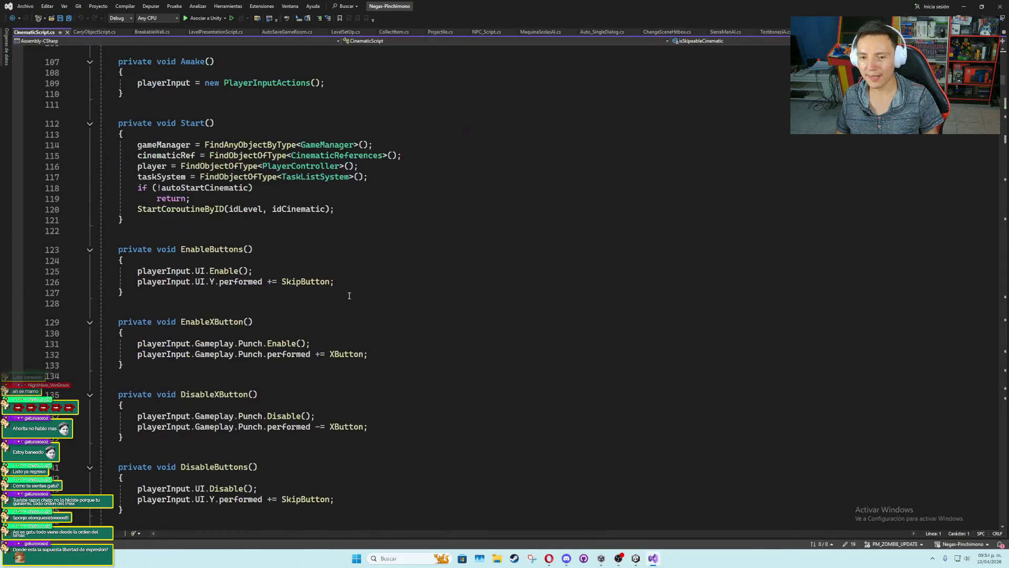
{"action": "scroll", "coordinate": [349, 296], "scroll_direction": "down", "scroll_amount": 4}
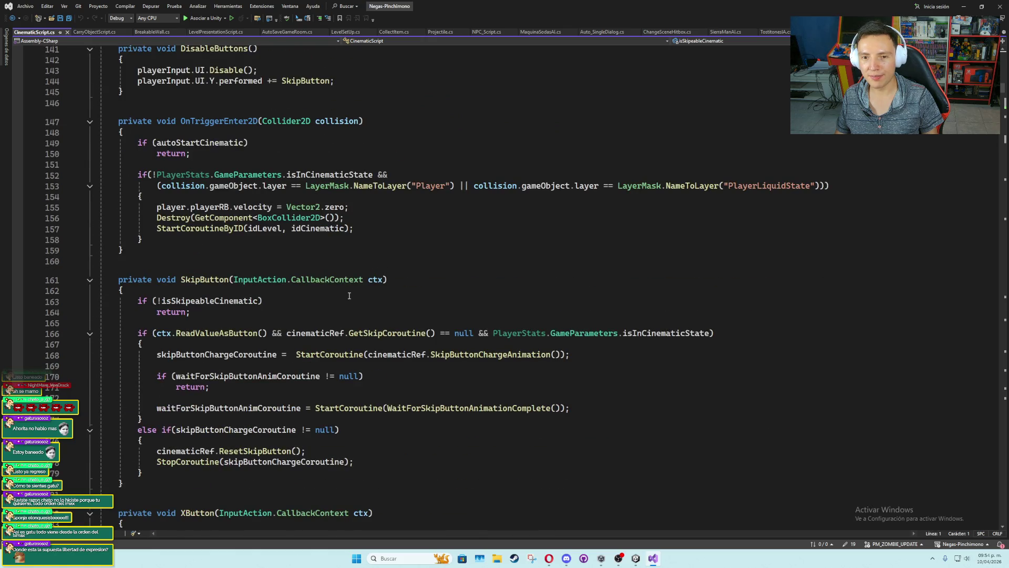
{"action": "scroll", "coordinate": [349, 296], "scroll_direction": "down", "scroll_amount": 6}
{"action": "scroll", "coordinate": [349, 296], "scroll_direction": "down", "scroll_amount": 14}
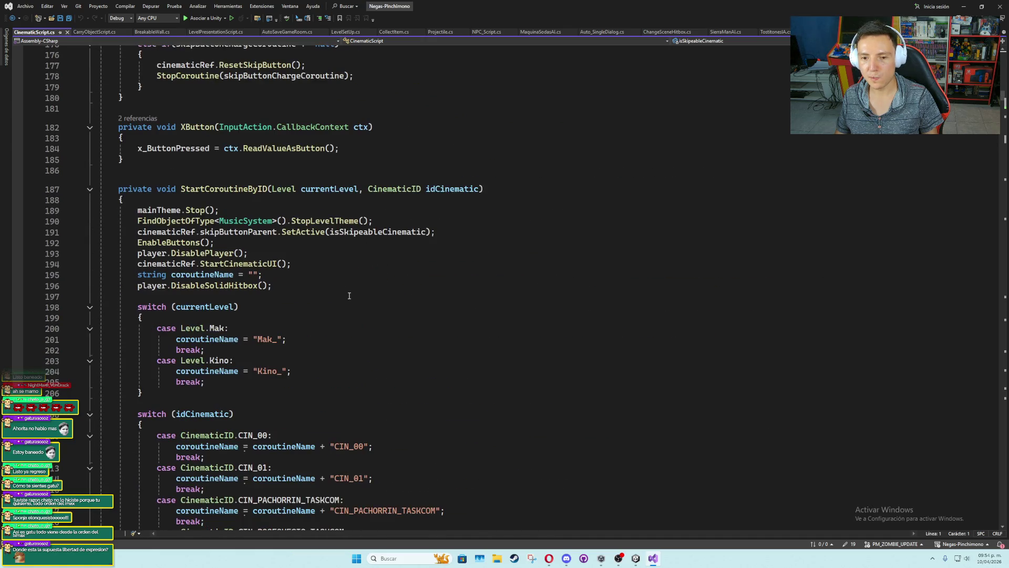
{"action": "scroll", "coordinate": [349, 296], "scroll_direction": "down", "scroll_amount": 2}
{"action": "scroll", "coordinate": [349, 296], "scroll_direction": "down", "scroll_amount": 5}
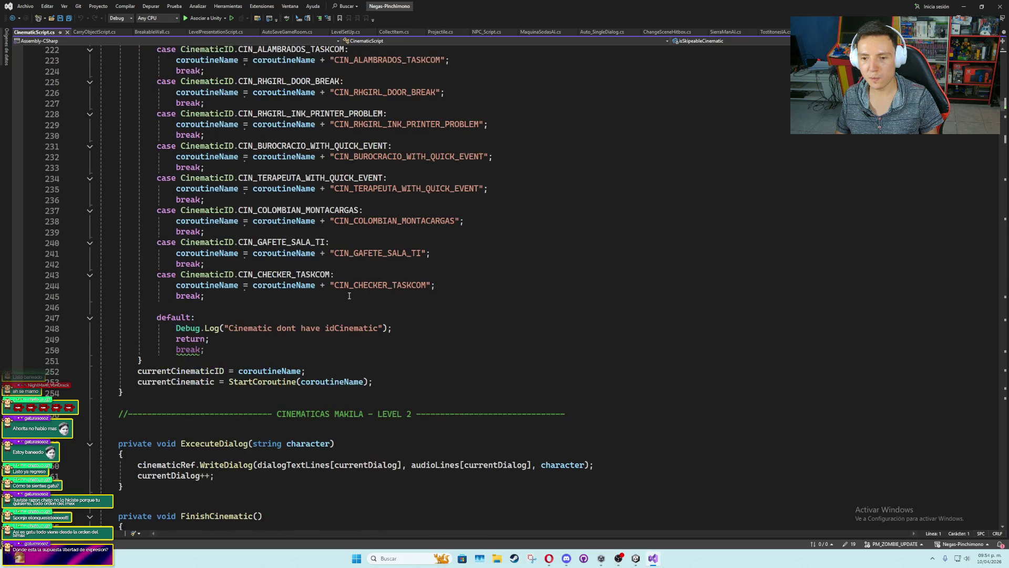
{"action": "scroll", "coordinate": [349, 296], "scroll_direction": "down", "scroll_amount": 6}
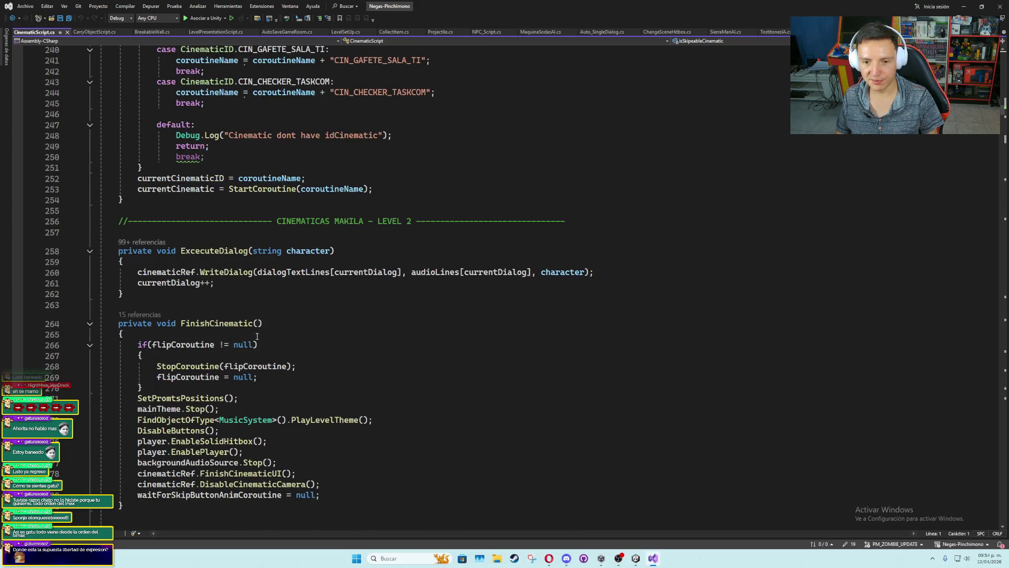
{"action": "scroll", "coordinate": [254, 333], "scroll_direction": "down", "scroll_amount": 20}
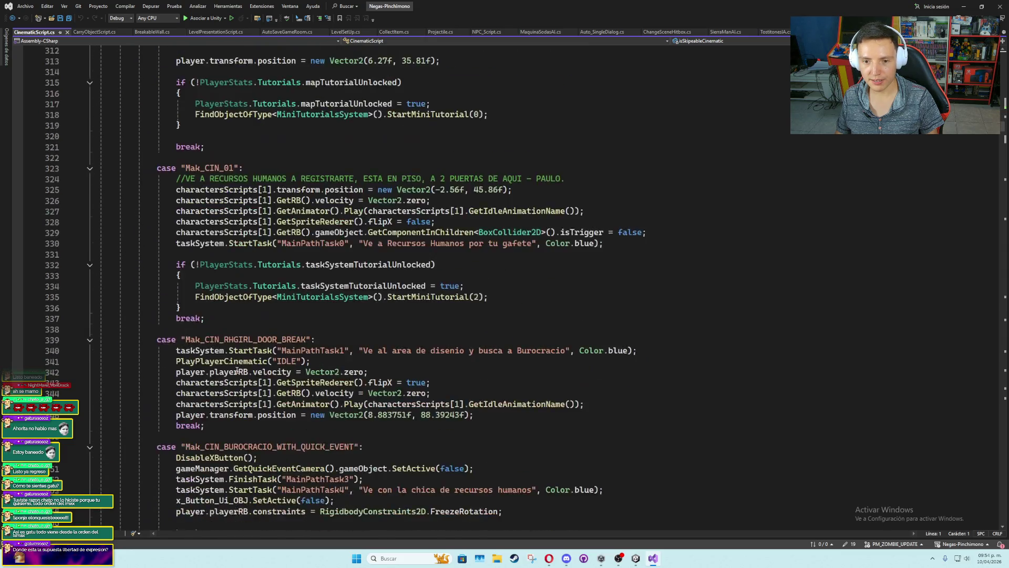
{"action": "scroll", "coordinate": [237, 371], "scroll_direction": "down", "scroll_amount": 20}
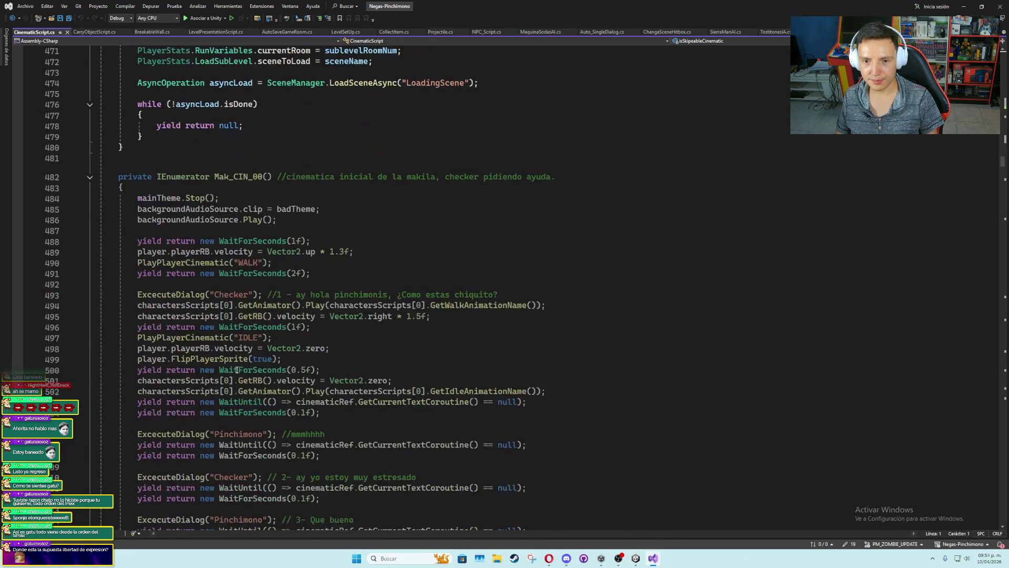
{"action": "scroll", "coordinate": [237, 370], "scroll_direction": "down", "scroll_amount": 15}
{"action": "scroll", "coordinate": [237, 370], "scroll_direction": "up", "scroll_amount": 20}
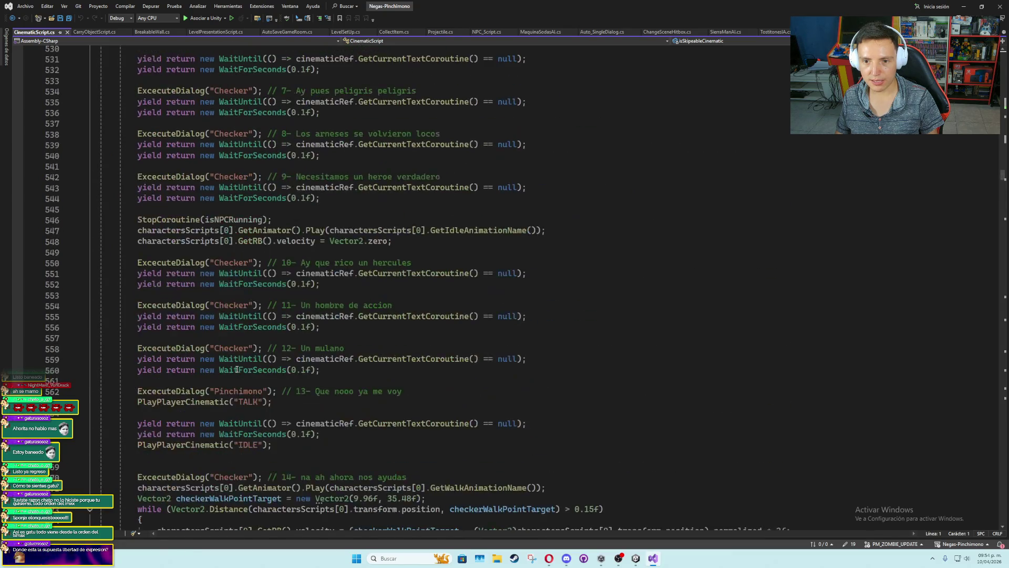
{"action": "scroll", "coordinate": [237, 370], "scroll_direction": "up", "scroll_amount": 10}
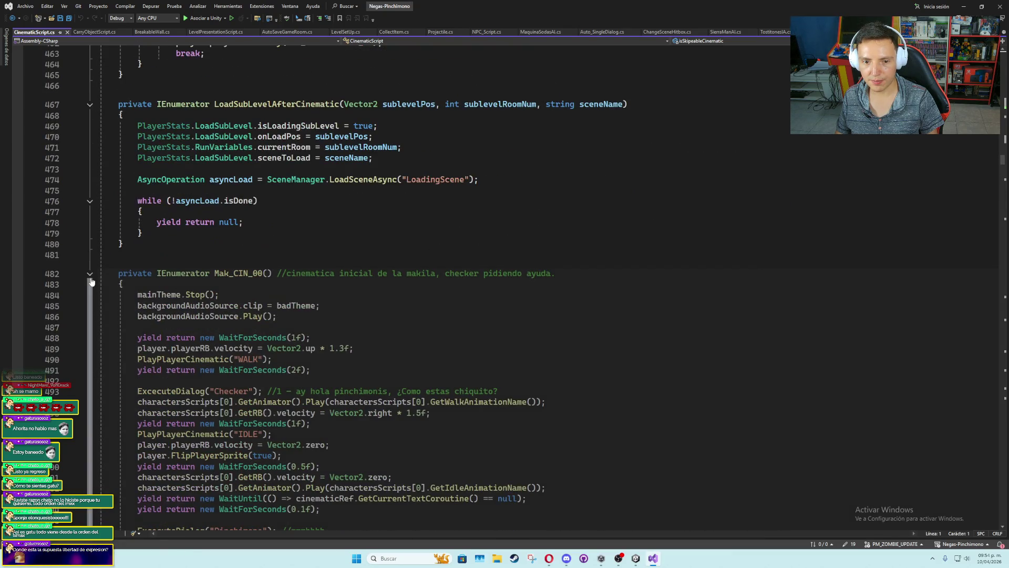
Collapse the Mak_CIN coroutines from Mak_CIN_00 through Mak_CIN_GAFETE_SALA_TI
{"action": "left_click", "coordinate": [90, 276]}
{"action": "left_click", "coordinate": [90, 304]}
{"action": "left_click", "coordinate": [89, 333]}
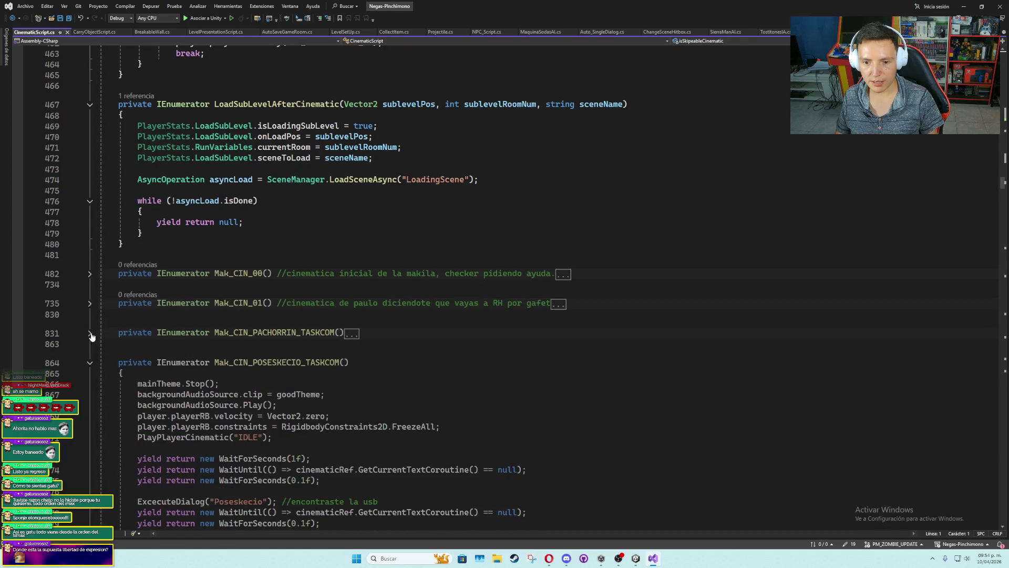
{"action": "left_click", "coordinate": [89, 362]}
{"action": "scroll", "coordinate": [93, 234], "scroll_direction": "down", "scroll_amount": 5}
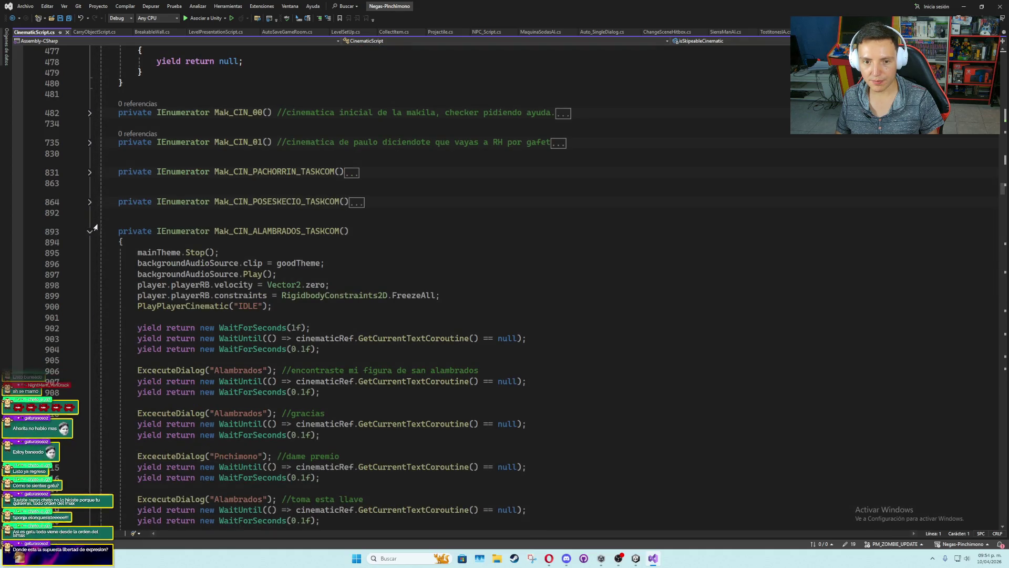
{"action": "left_click", "coordinate": [91, 232]}
{"action": "left_click", "coordinate": [90, 261]}
{"action": "left_click", "coordinate": [89, 290]}
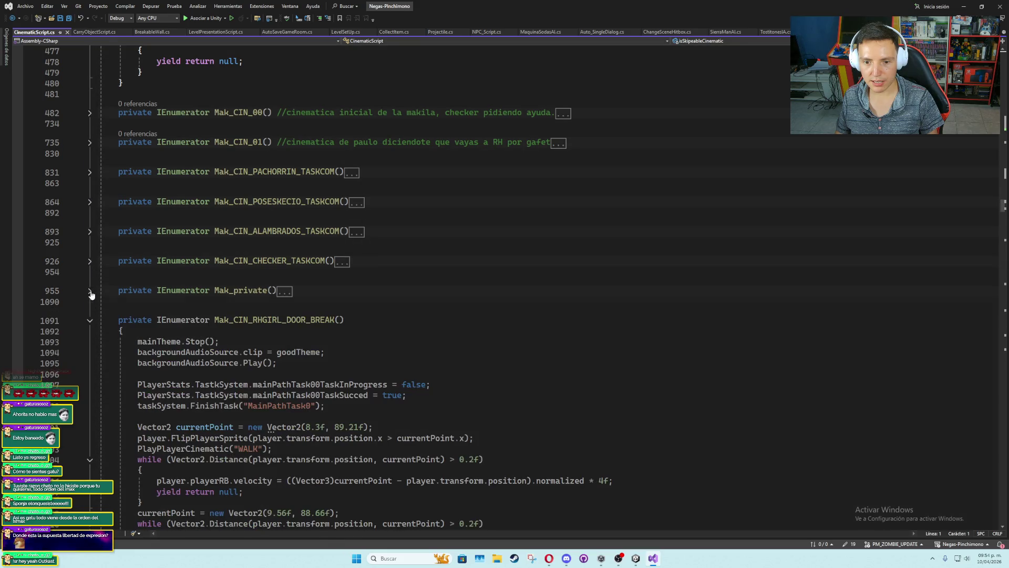
{"action": "left_click", "coordinate": [90, 320]}
{"action": "scroll", "coordinate": [91, 263], "scroll_direction": "down", "scroll_amount": 4}
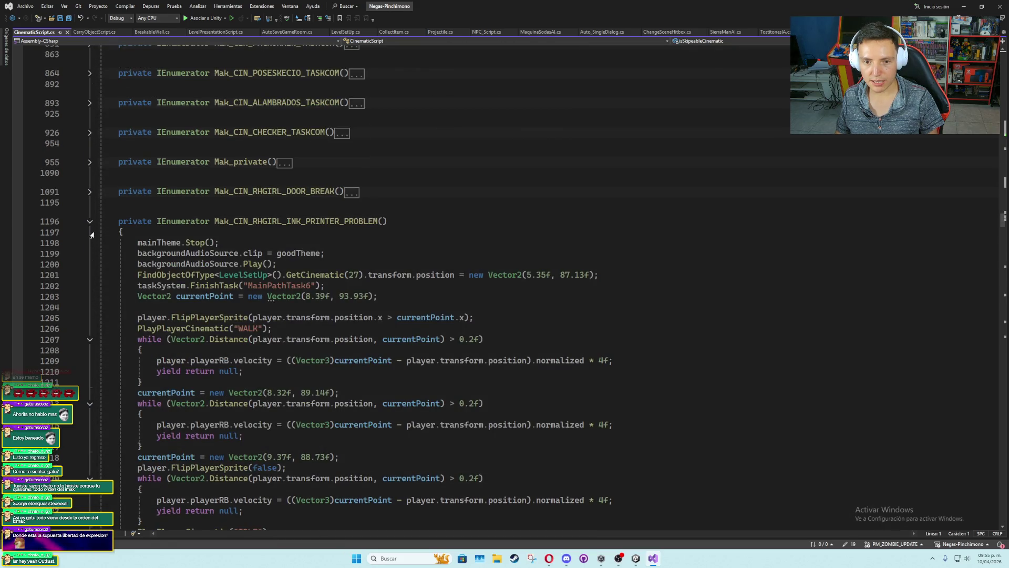
{"action": "left_click", "coordinate": [89, 221]}
{"action": "left_click", "coordinate": [90, 251]}
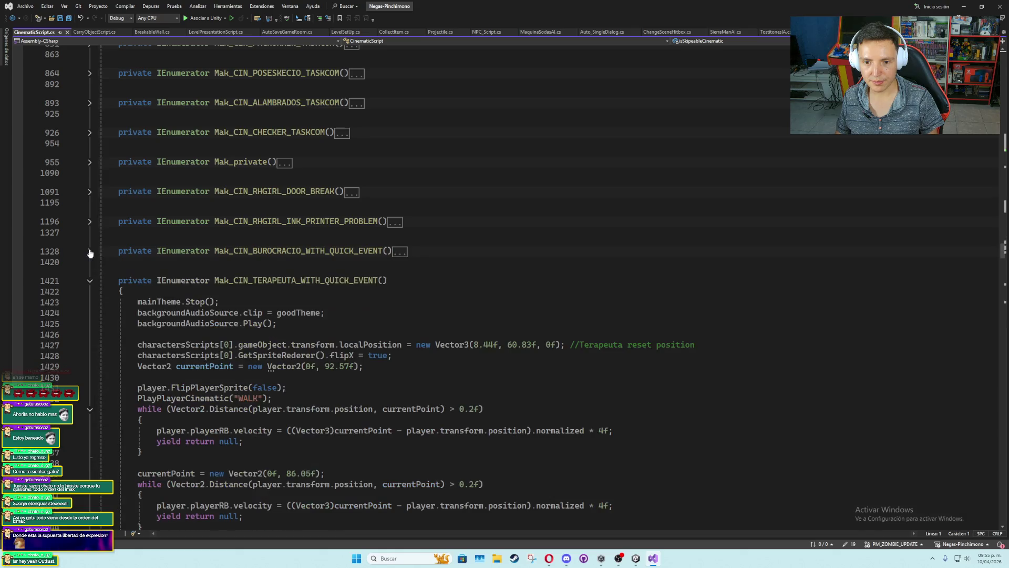
{"action": "left_click", "coordinate": [90, 281]}
{"action": "left_click", "coordinate": [89, 310]}
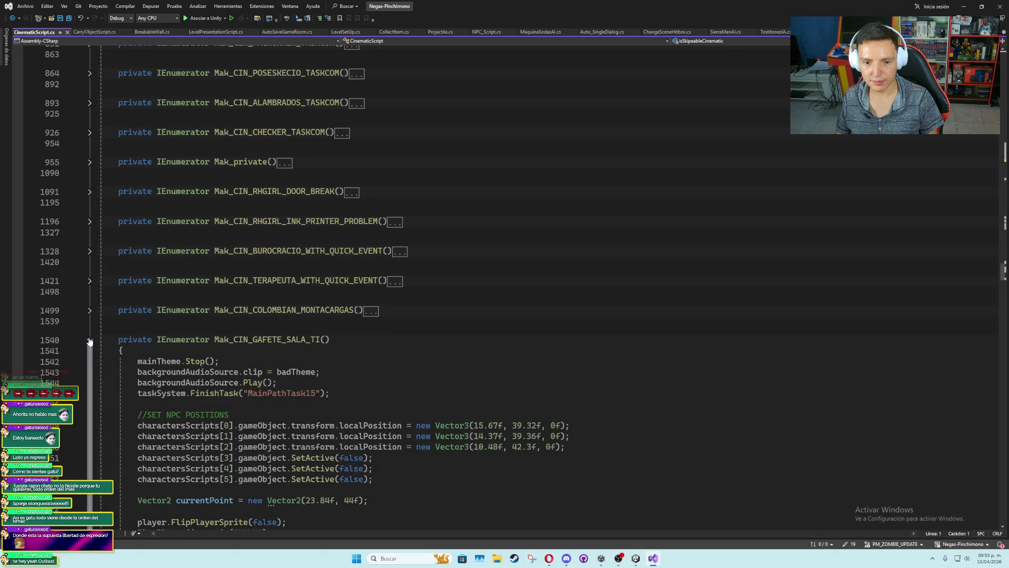
{"action": "left_click", "coordinate": [89, 340]}
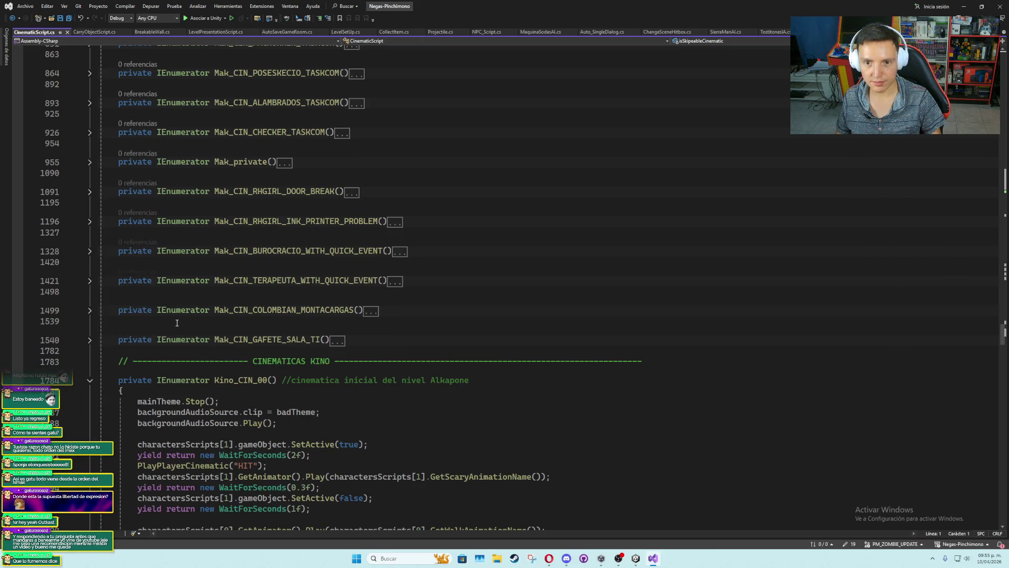
Review Mak_CIN_00's upward player-movement line, re-collapse it, and place the cursor at line 1789
{"action": "scroll", "coordinate": [177, 322], "scroll_direction": "up", "scroll_amount": 5}
{"action": "left_click", "coordinate": [90, 177]}
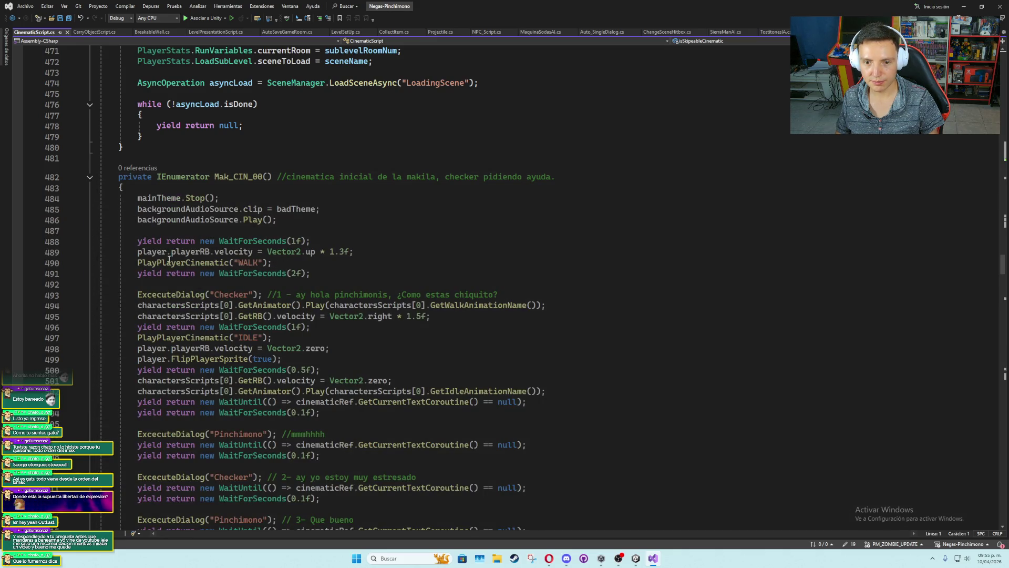
{"action": "mouse_move", "coordinate": [138, 252]}
{"action": "left_mouse_down"}
{"action": "mouse_move", "coordinate": [370, 251]}
{"action": "mouse_move", "coordinate": [370, 263]}
{"action": "left_mouse_up"}
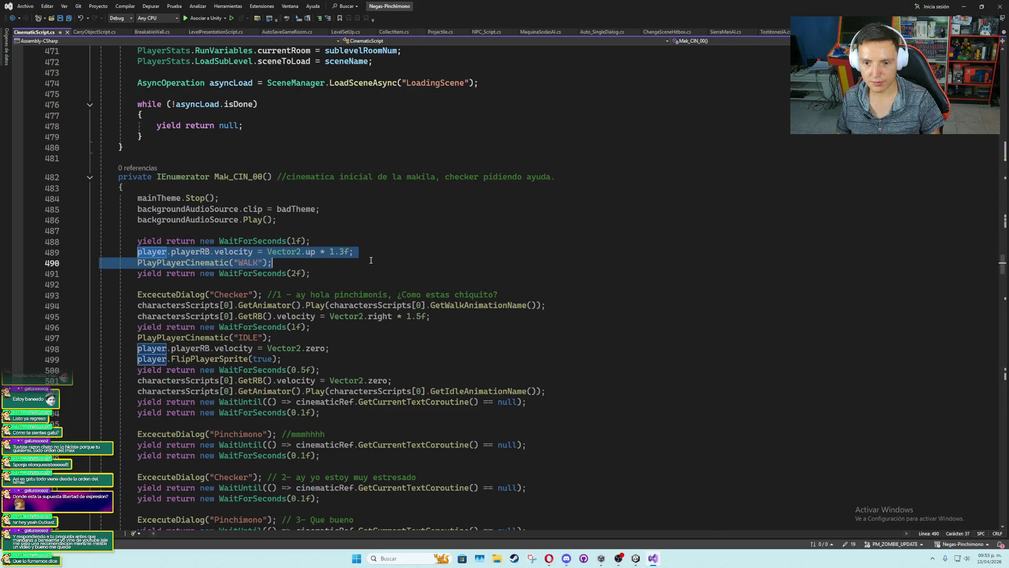
{"action": "left_click", "coordinate": [90, 177]}
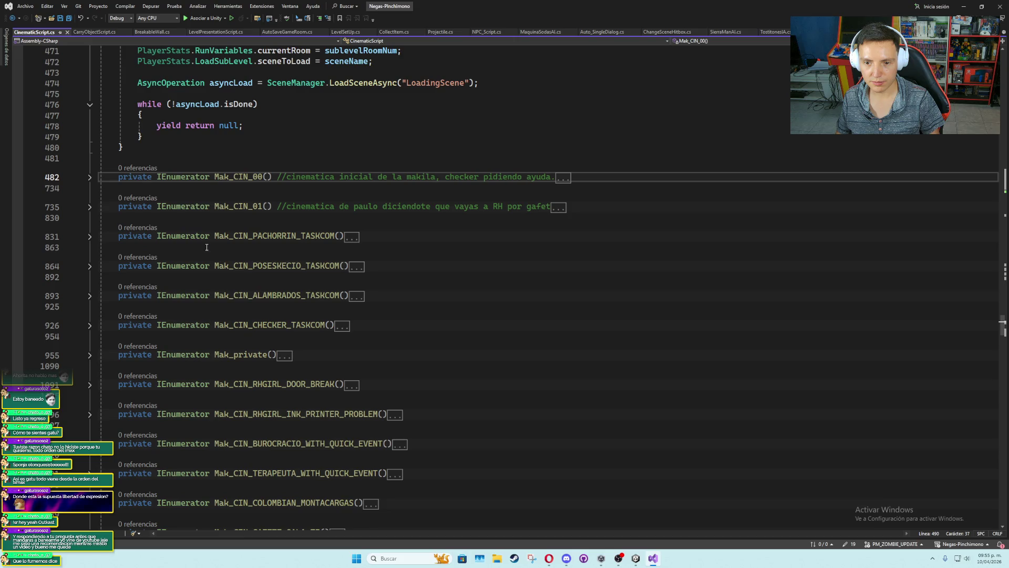
{"action": "scroll", "coordinate": [171, 278], "scroll_direction": "down", "scroll_amount": 9}
{"action": "scroll", "coordinate": [148, 324], "scroll_direction": "up", "scroll_amount": 2}
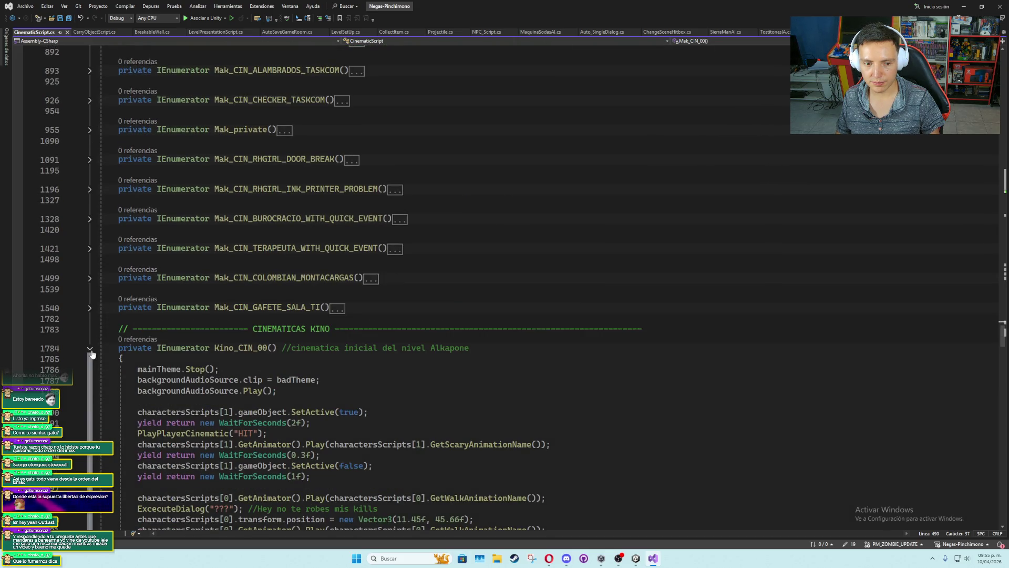
{"action": "scroll", "coordinate": [132, 336], "scroll_direction": "down", "scroll_amount": 3}
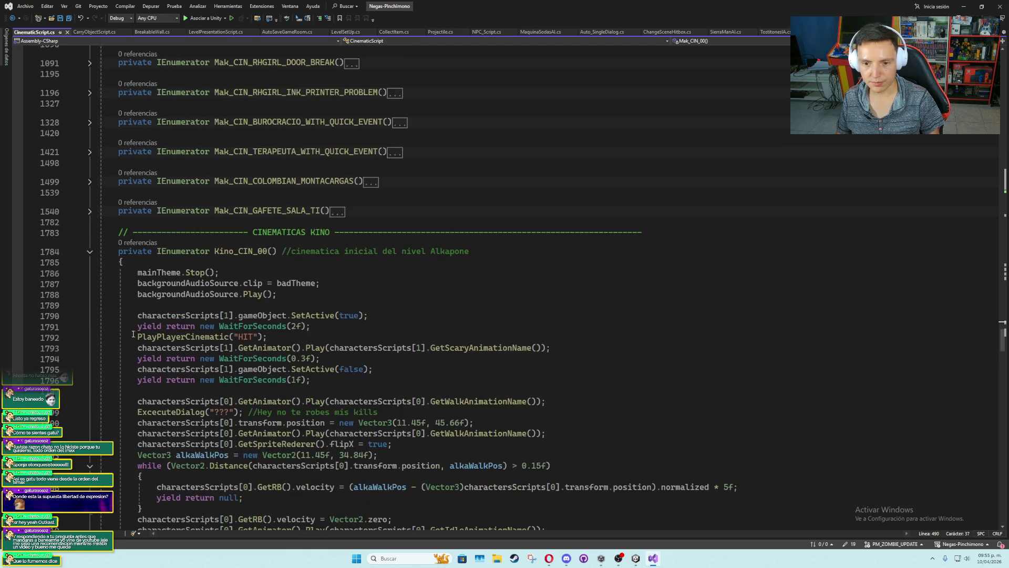
{"action": "left_click", "coordinate": [221, 306]}
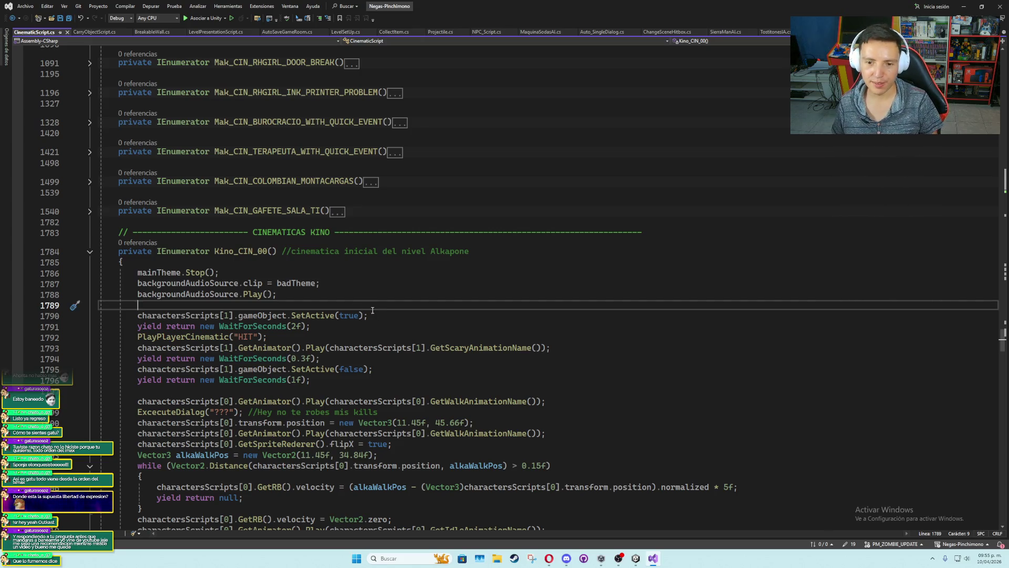
Comment out the enemy SetActive(true) line and paste the upward velocity and WALK lines above it
{"action": "left_click", "coordinate": [140, 314]}
{"action": "key", "text": "ctrl+k"}
{"action": "key", "text": "ctrl+c"}
{"action": "key", "text": "Up"}
{"action": "key", "text": "Return"}
{"action": "key", "text": "ctrl+v"}
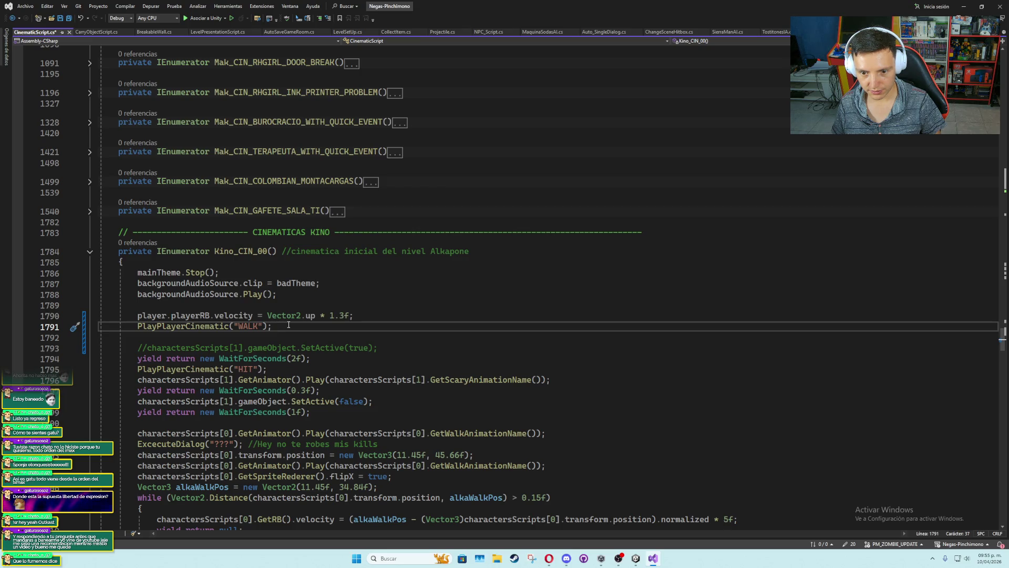
Add a yield return new WaitForSeconds wait after the WALK call
{"action": "left_click", "coordinate": [274, 339]}
{"action": "type", "text": "yield return null"}
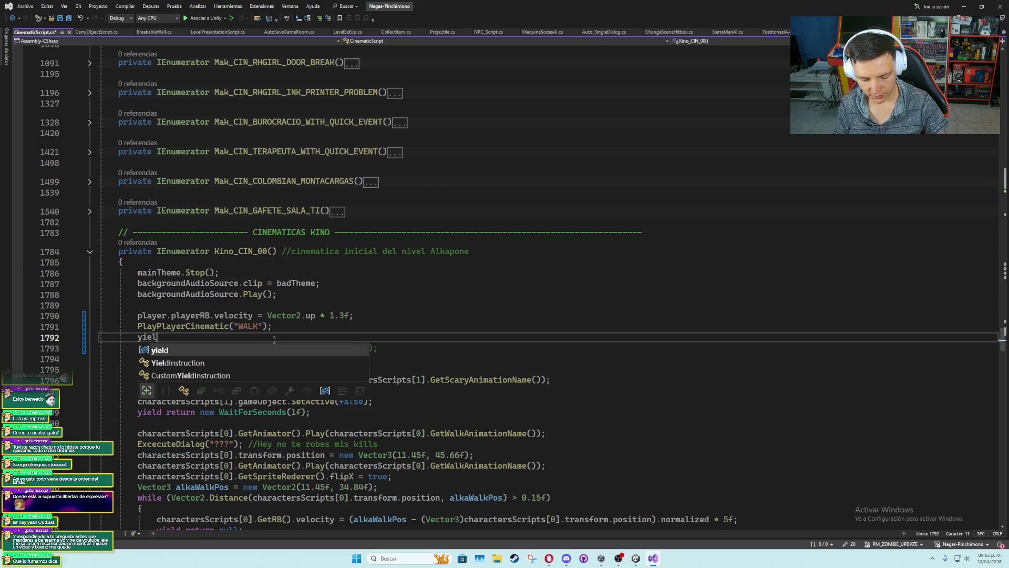
{"action": "key", "text": "BackSpace"}
{"action": "key", "text": "BackSpace"}
{"action": "key", "text": "BackSpace"}
{"action": "type", "text": "new waitfors"}
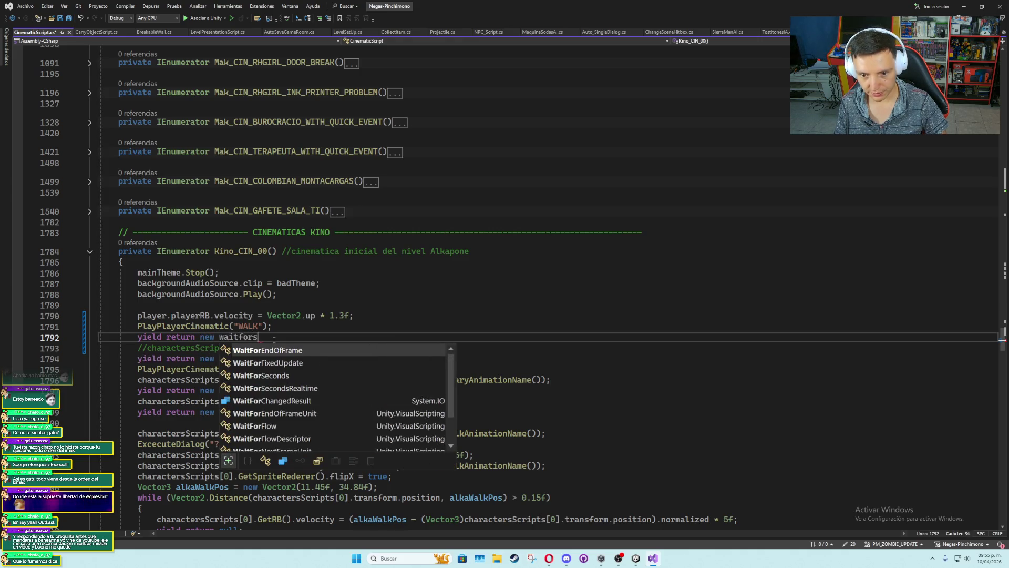
{"action": "key", "text": "Tab"}
{"action": "type", "text": "();"}
{"action": "key", "text": "Left"}
{"action": "key", "text": "Left"}
{"action": "type", "text": "1f"}
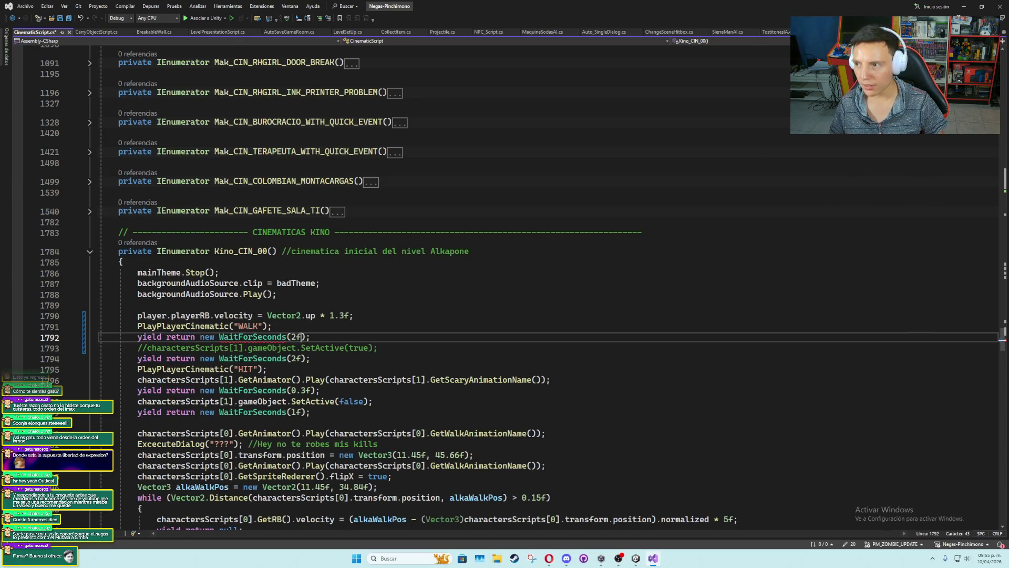
{"action": "key", "text": "alt+Tab"}
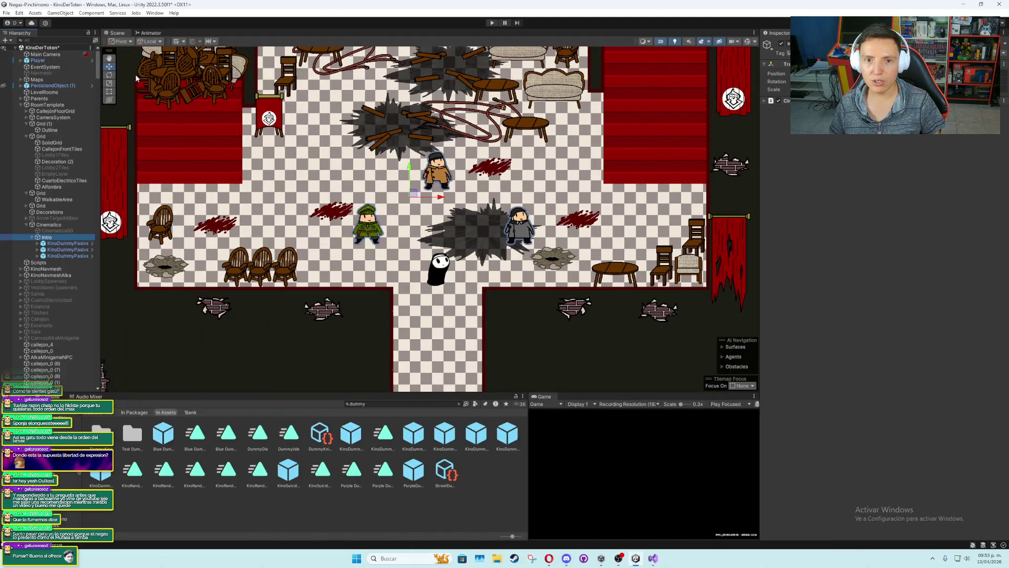
Move the Player onto the dark splat beside the right-hand enemy to read its position
{"action": "left_click", "coordinate": [37, 60]}
{"action": "left_click_drag", "start_coordinate": [440, 277], "coordinate": [441, 302]}
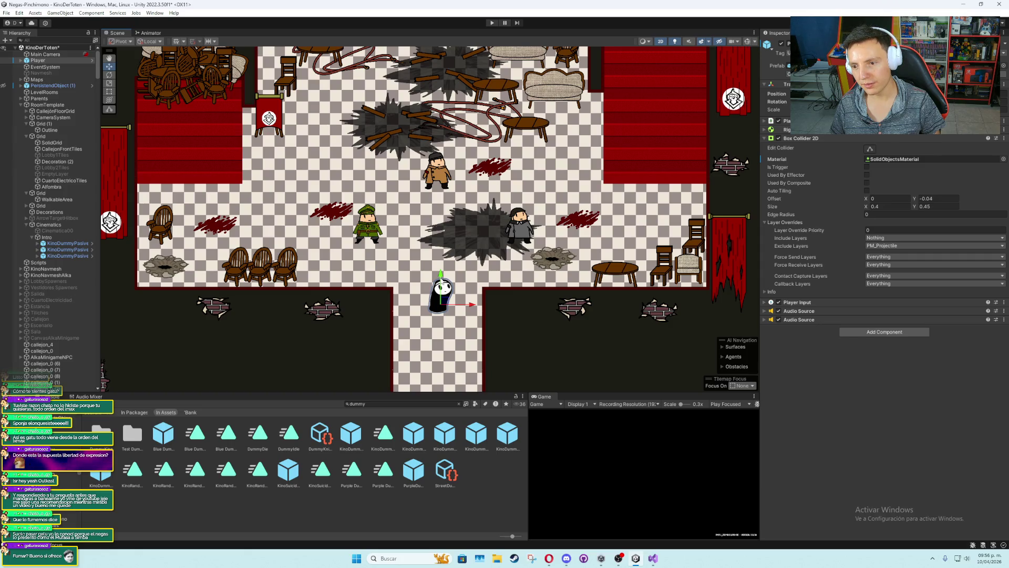
{"action": "left_click_drag", "start_coordinate": [447, 304], "coordinate": [494, 237]}
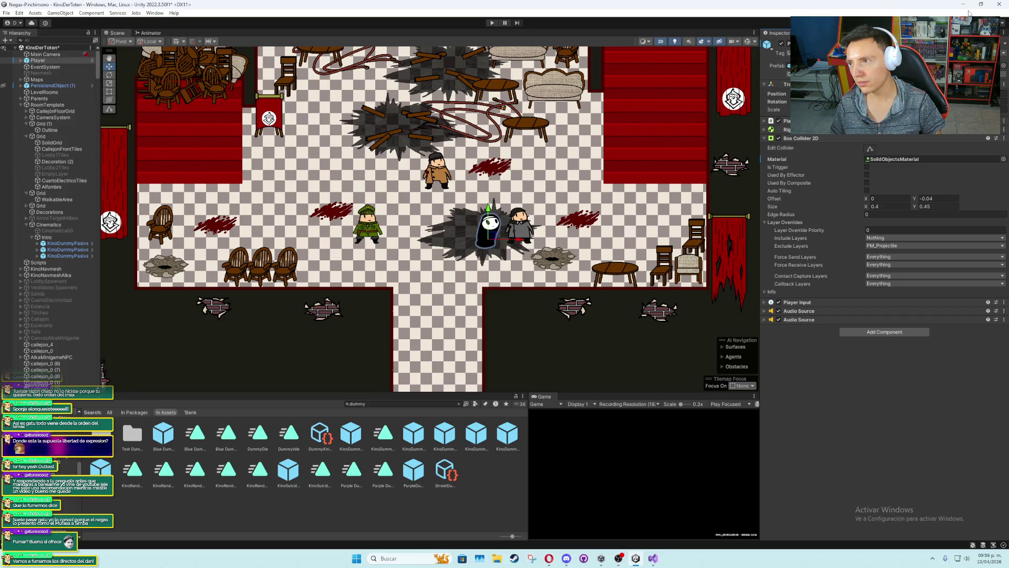
{"action": "left_click", "coordinate": [964, 6]}
{"action": "left_click", "coordinate": [652, 558]}
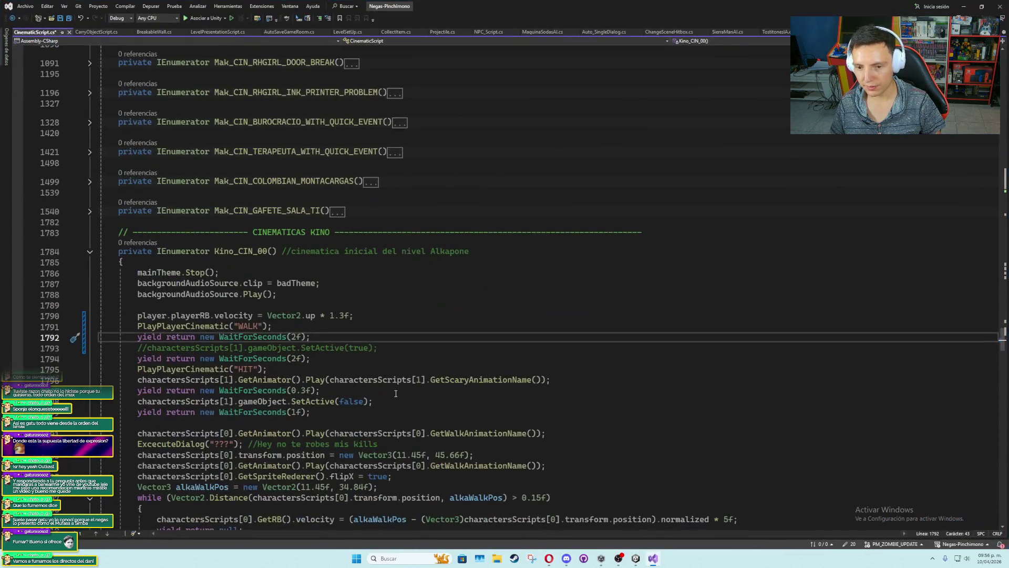
Declare Vector2 target = new Vector2(12.58f, 33.97f) above a new while loop
{"action": "key", "text": "Return"}
{"action": "key", "text": "Return"}
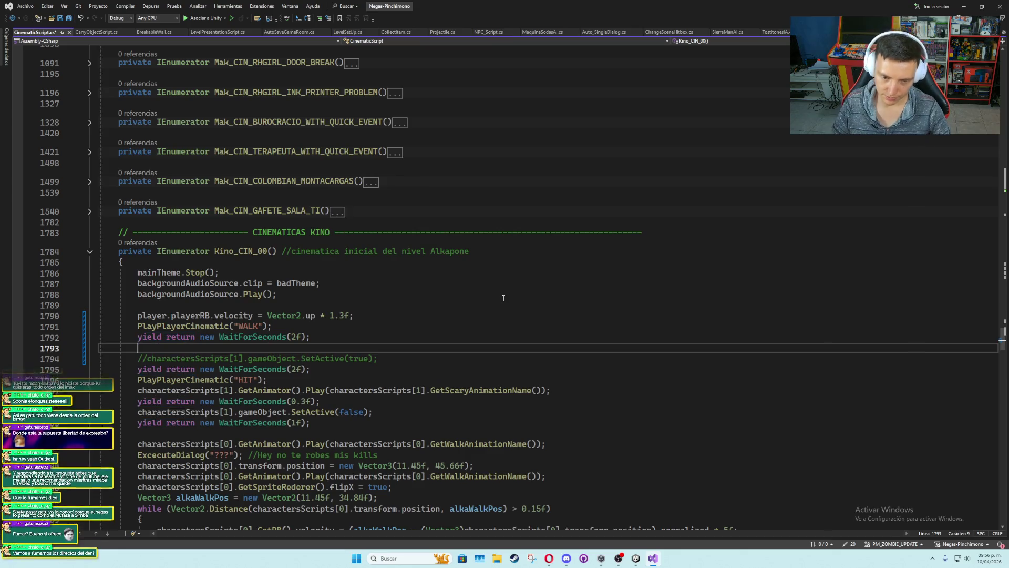
{"action": "type", "text": "while("}
{"action": "key", "text": "Up"}
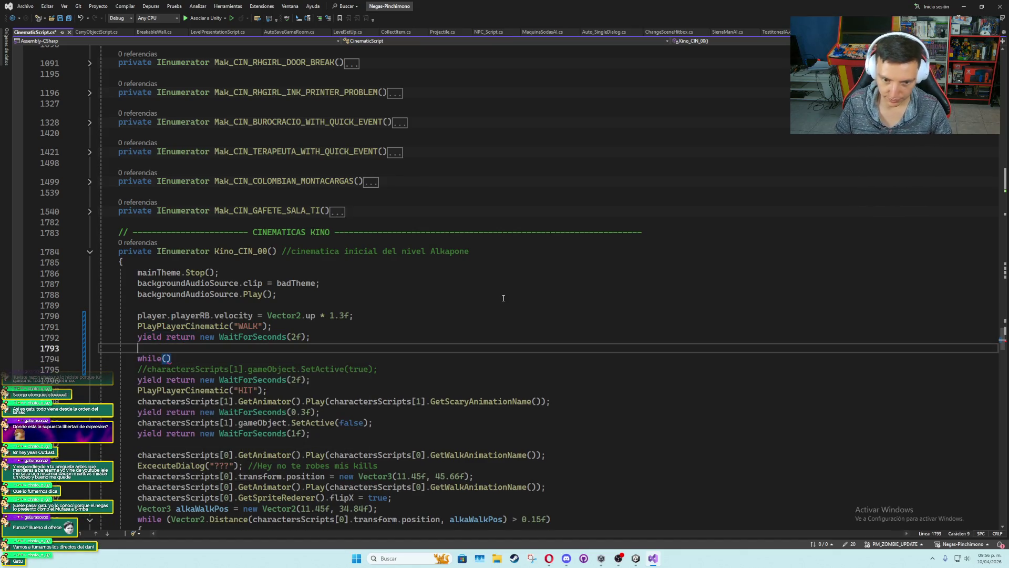
{"action": "type", "text": "Vector2 ta"}
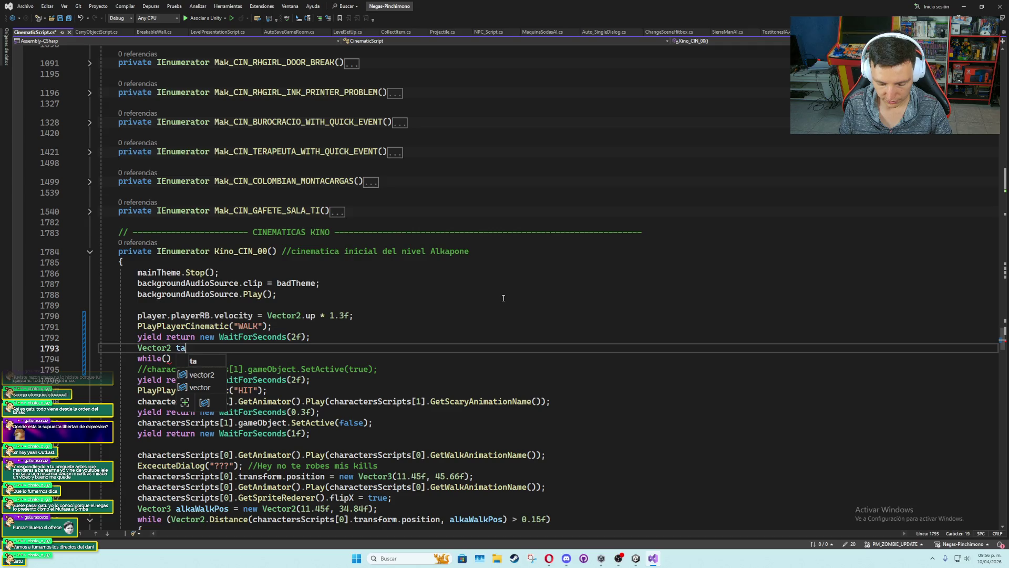
{"action": "type", "text": "rget = 12.58"}
{"action": "key", "text": "BackSpace"}
{"action": "key", "text": "BackSpace"}
{"action": "key", "text": "BackSpace"}
{"action": "type", "text": "new vector2"}
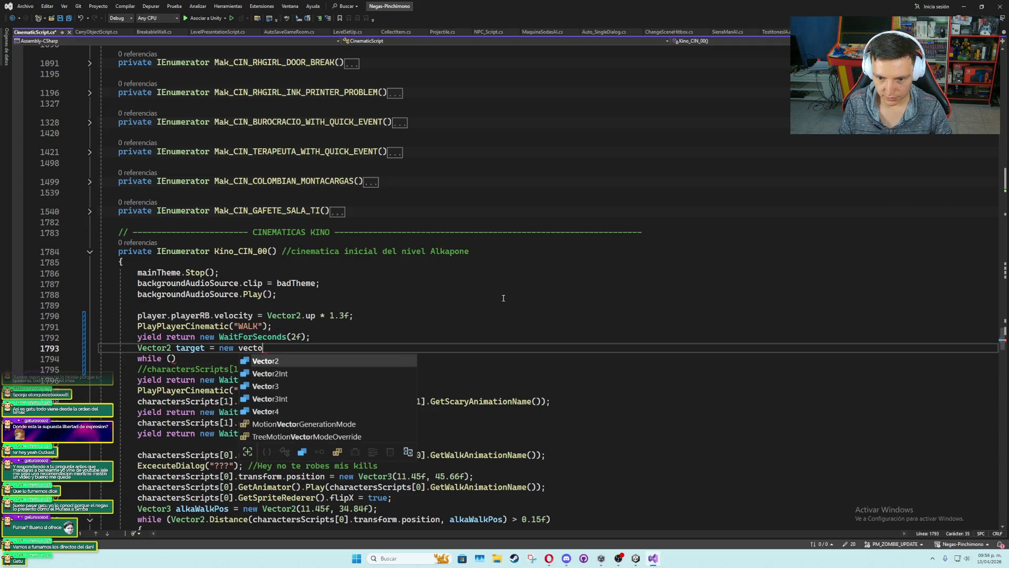
{"action": "key", "text": "Tab"}
{"action": "type", "text": "();"}
{"action": "key", "text": "Left"}
{"action": "type", "text": "12.58f,"}
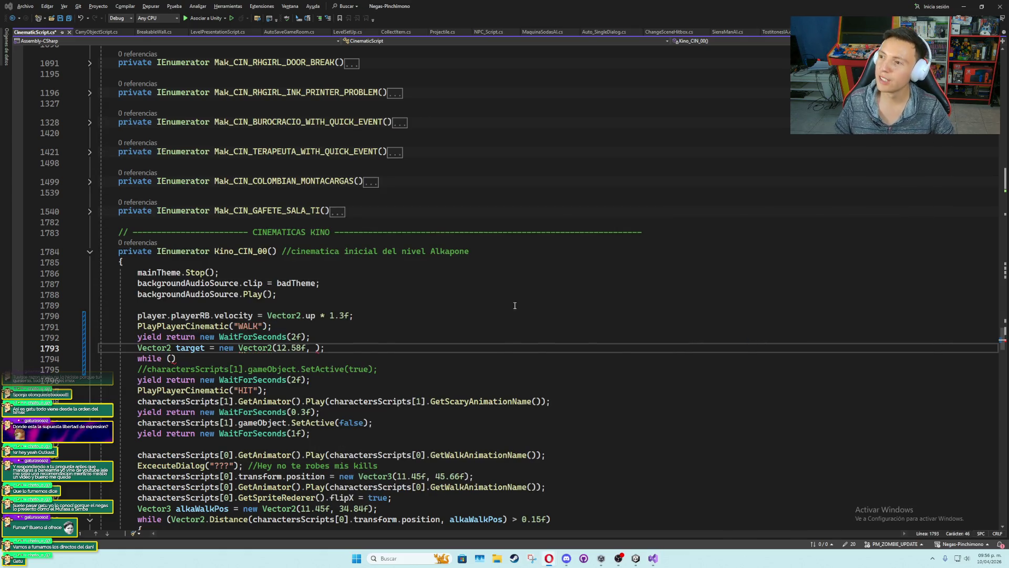
{"action": "key", "text": "alt+Tab"}
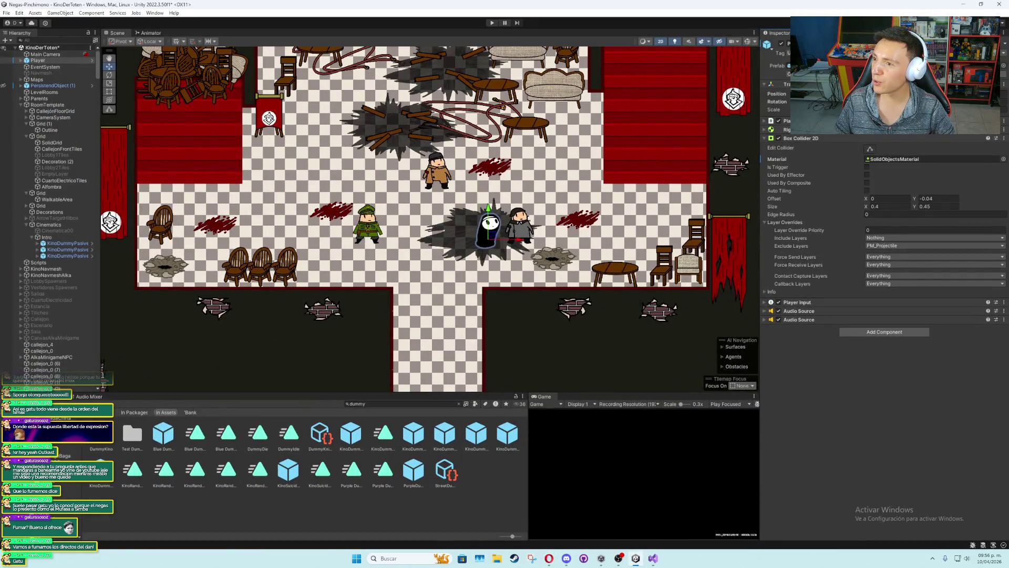
{"action": "left_click", "coordinate": [962, 4]}
{"action": "type", "text": "33.97f);"}
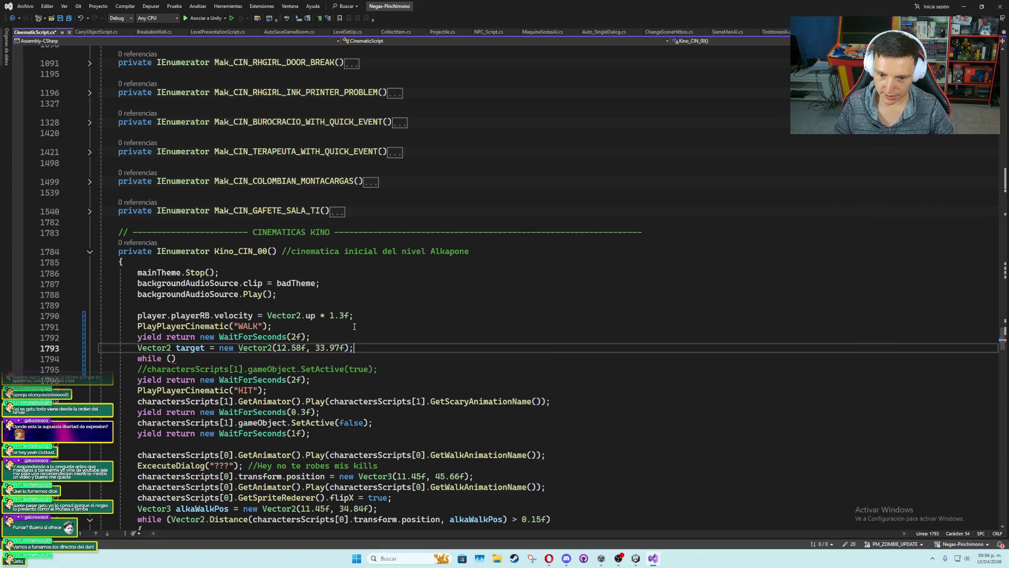
Write the loop condition Vector2.Distance(player.transform.position, target) > 0.02f and open its body
{"action": "key", "text": "Down"}
{"action": "key", "text": "Left"}
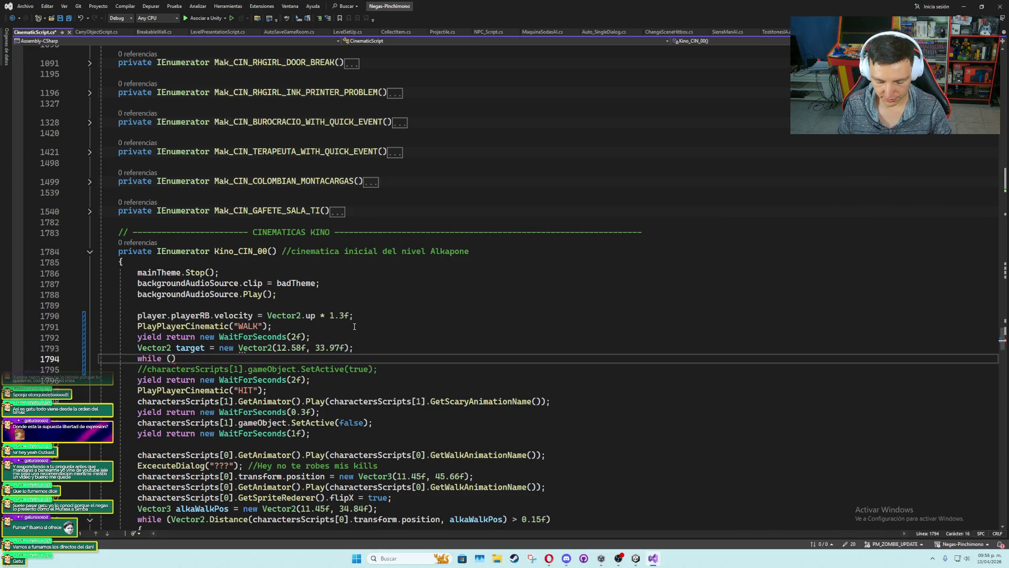
{"action": "type", "text": "Vector2.Distance("}
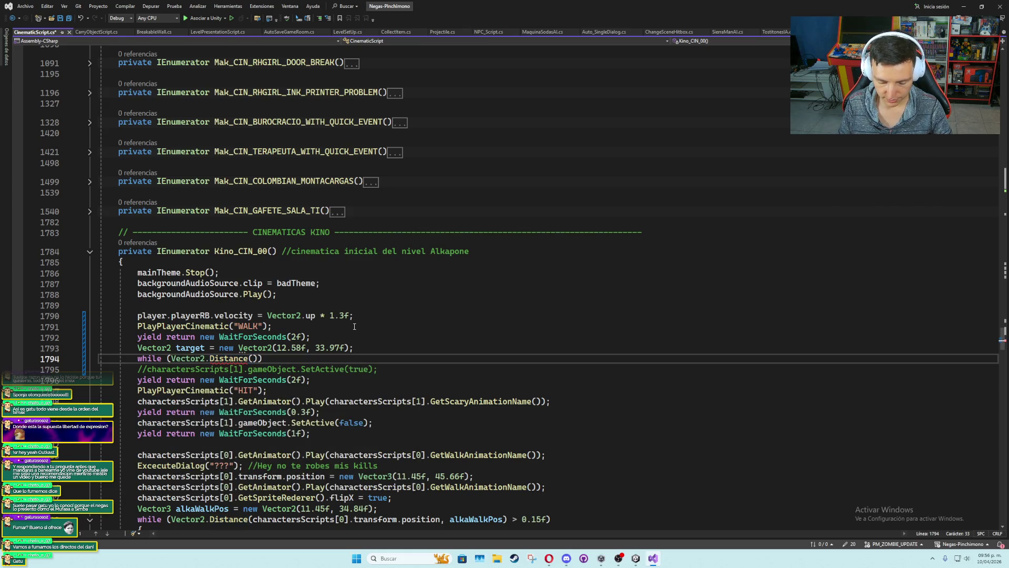
{"action": "type", "text": "player"}
{"action": "key", "text": "BackSpace"}
{"action": "key", "text": "BackSpace"}
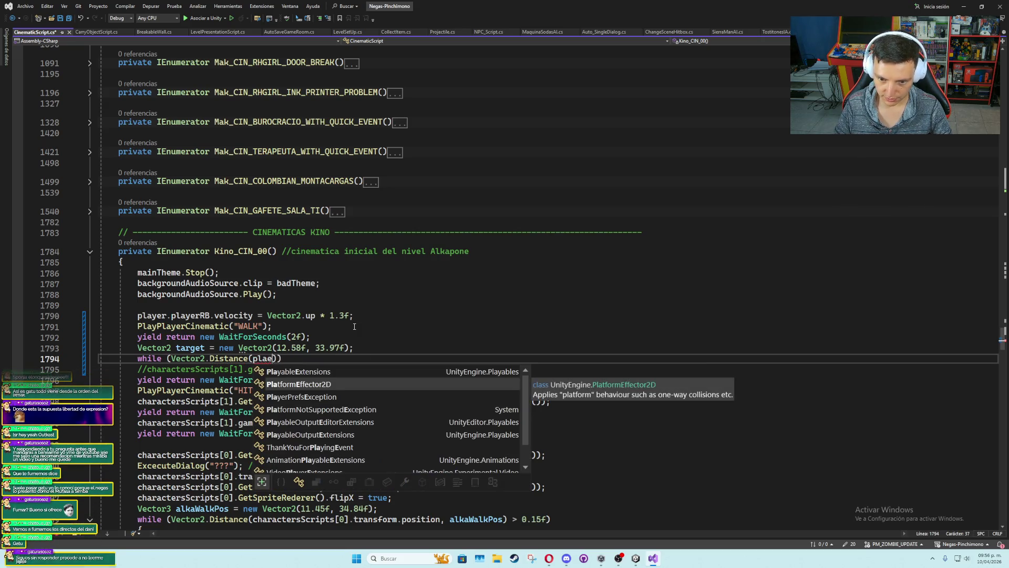
{"action": "key", "text": "BackSpace"}
{"action": "type", "text": "yer.transform."}
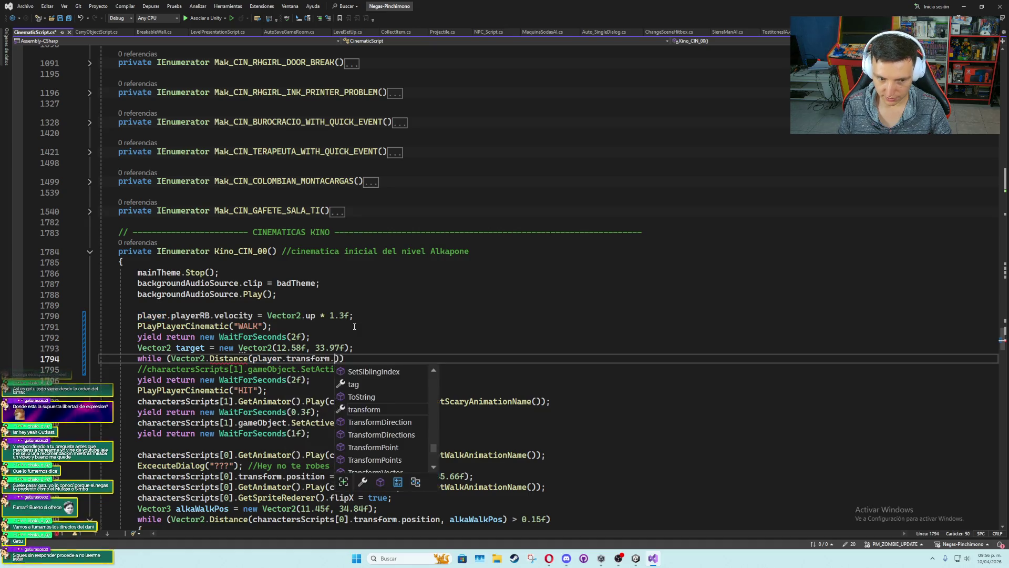
{"action": "type", "text": "position, "}
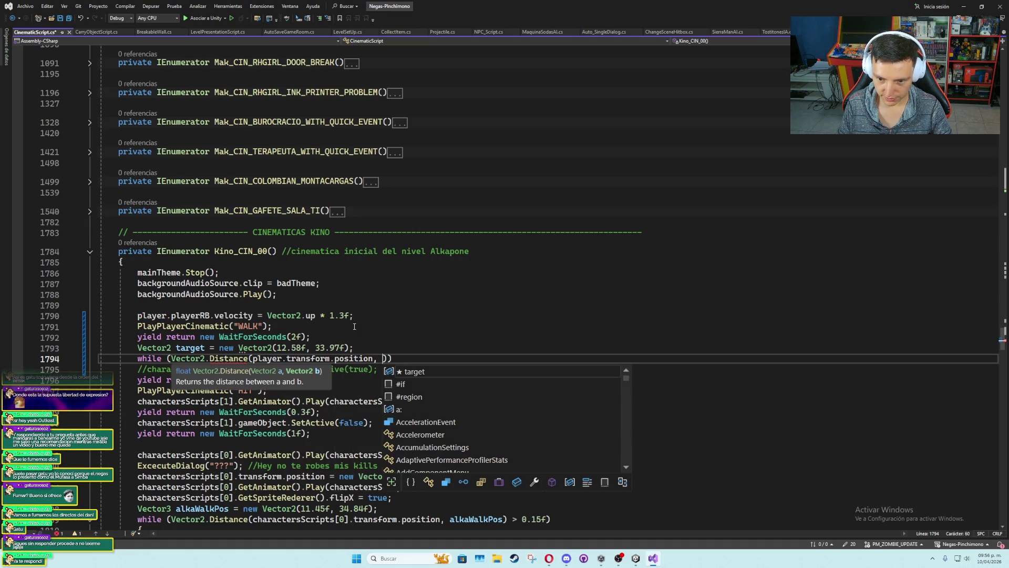
{"action": "type", "text": "target) > 0."}
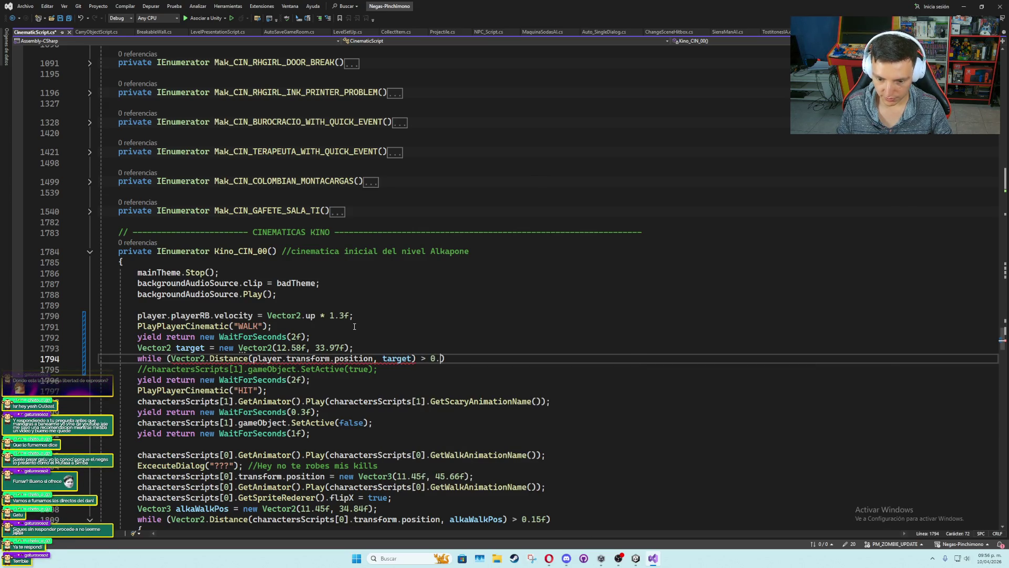
{"action": "type", "text": "0"}
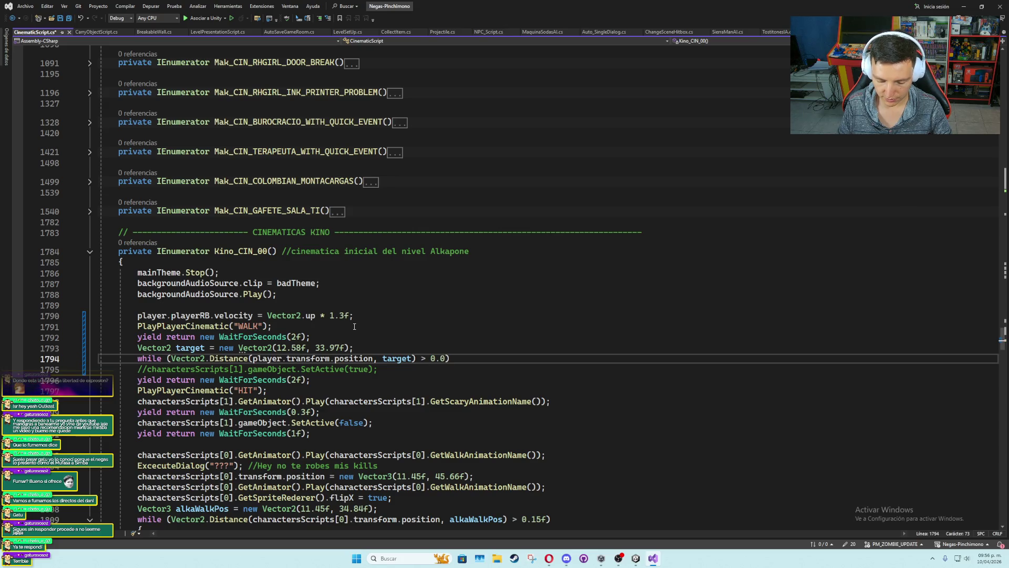
{"action": "type", "text": "2f"}
{"action": "key", "text": "End"}
{"action": "key", "text": "Return"}
{"action": "type", "text": "{"}
{"action": "key", "text": "Return"}
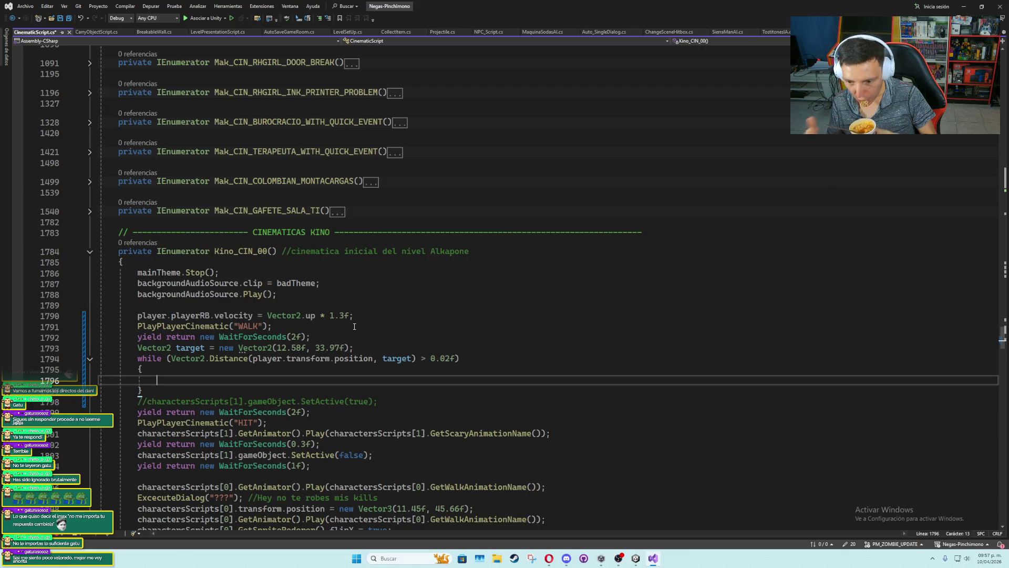
{"action": "left_click", "coordinate": [571, 560]}
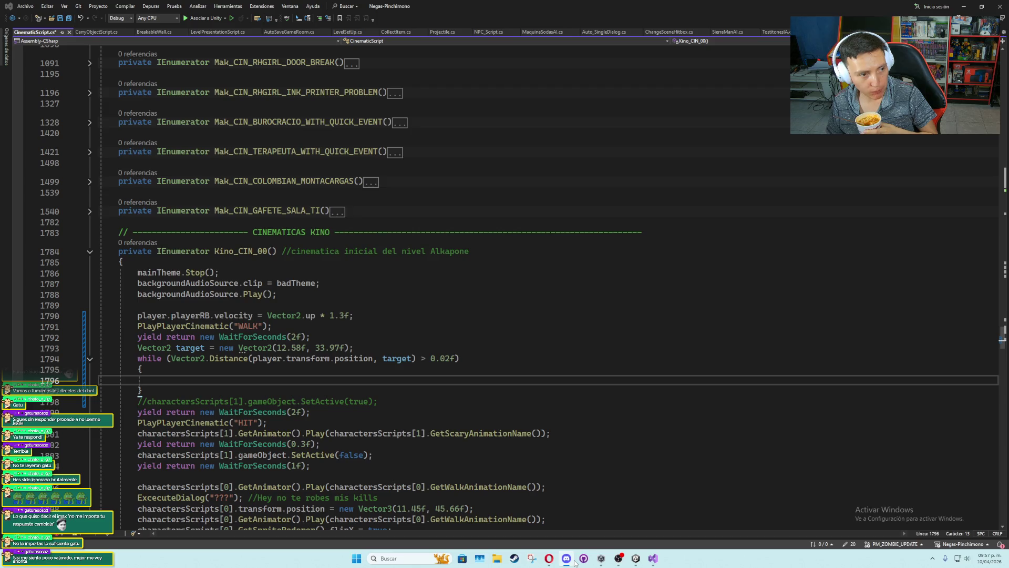
{"action": "left_click", "coordinate": [572, 560]}
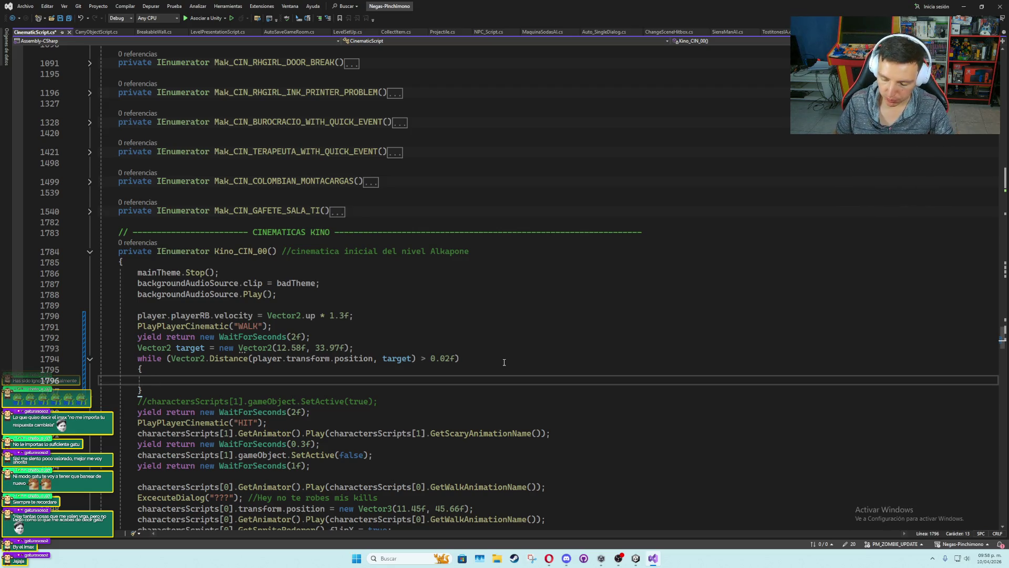
Reset the player's velocity to Vector2.zero after the loop and yield return null inside it
{"action": "key", "text": "Down"}
{"action": "key", "text": "End"}
{"action": "key", "text": "Return"}
{"action": "type", "text": "player.r"}
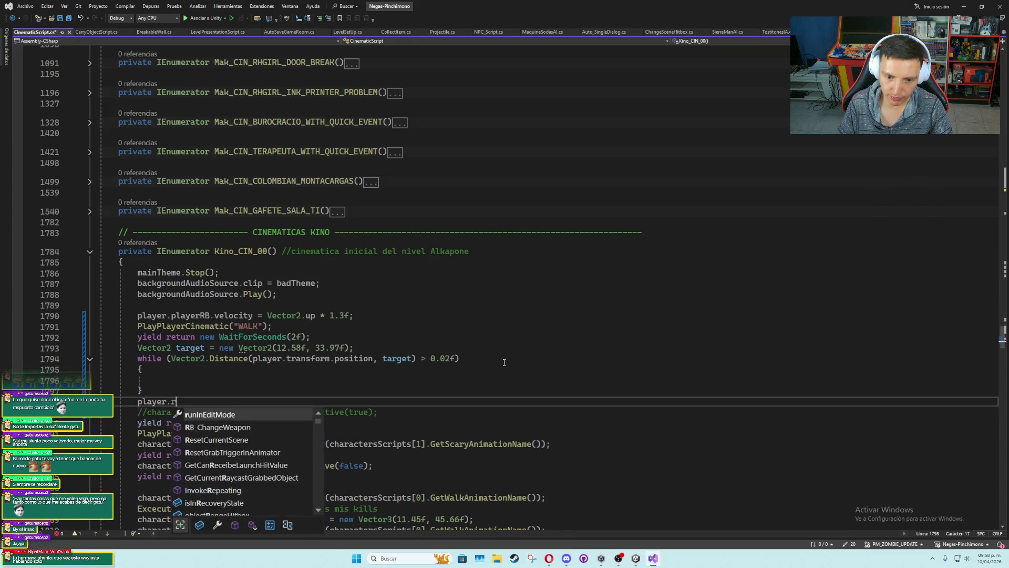
{"action": "key", "text": "BackSpace"}
{"action": "type", "text": "playerRB.velocity = Vecto"}
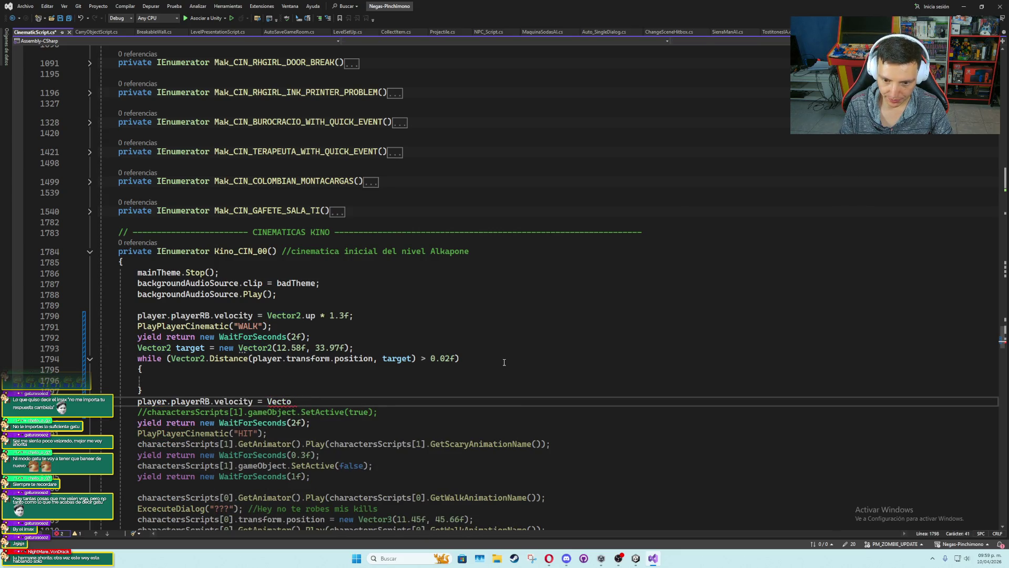
{"action": "type", "text": "r2.zero;"}
{"action": "key", "text": "Up"}
{"action": "key", "text": "Up"}
{"action": "type", "text": "yield return null;"}
Start a player.playerRB.velocity assignment at the top of the loop body
{"action": "key", "text": "Up"}
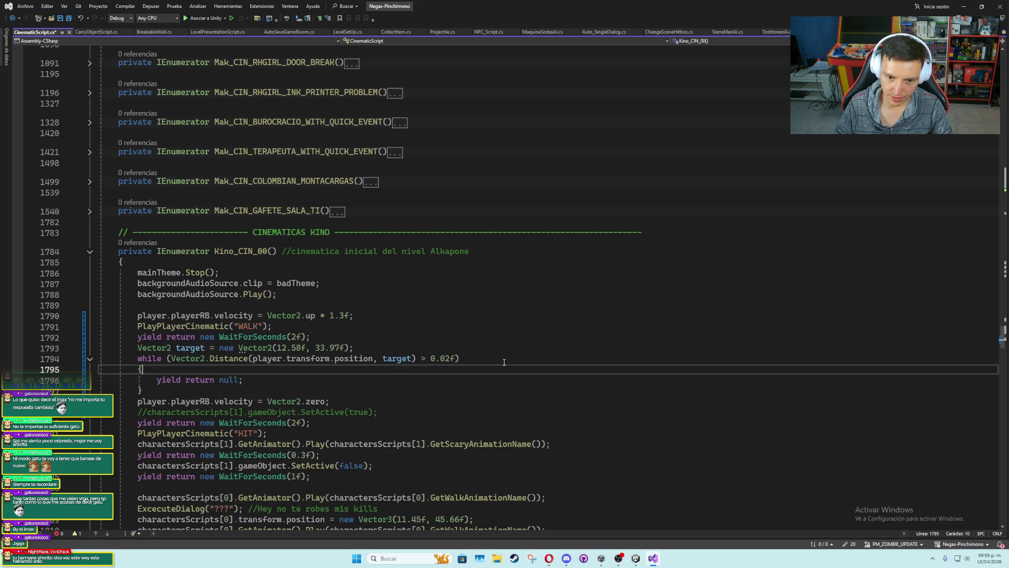
{"action": "key", "text": "Return"}
{"action": "type", "text": "Vector2."}
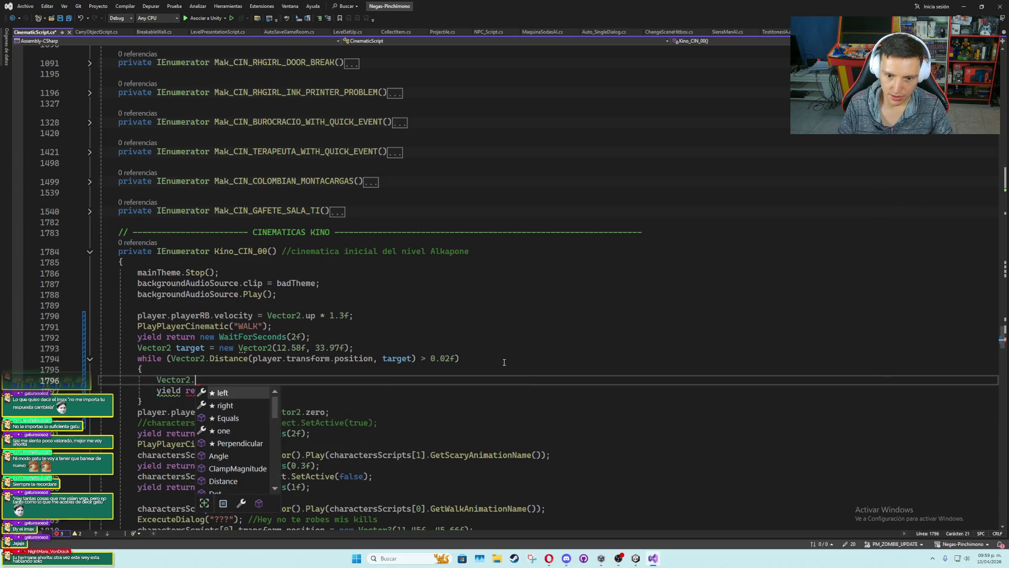
{"action": "key", "text": "BackSpace"}
{"action": "key", "text": "BackSpace"}
{"action": "key", "text": "BackSpace"}
{"action": "key", "text": "BackSpace"}
{"action": "key", "text": "BackSpace"}
{"action": "key", "text": "BackSpace"}
{"action": "type", "text": "player.rb"}
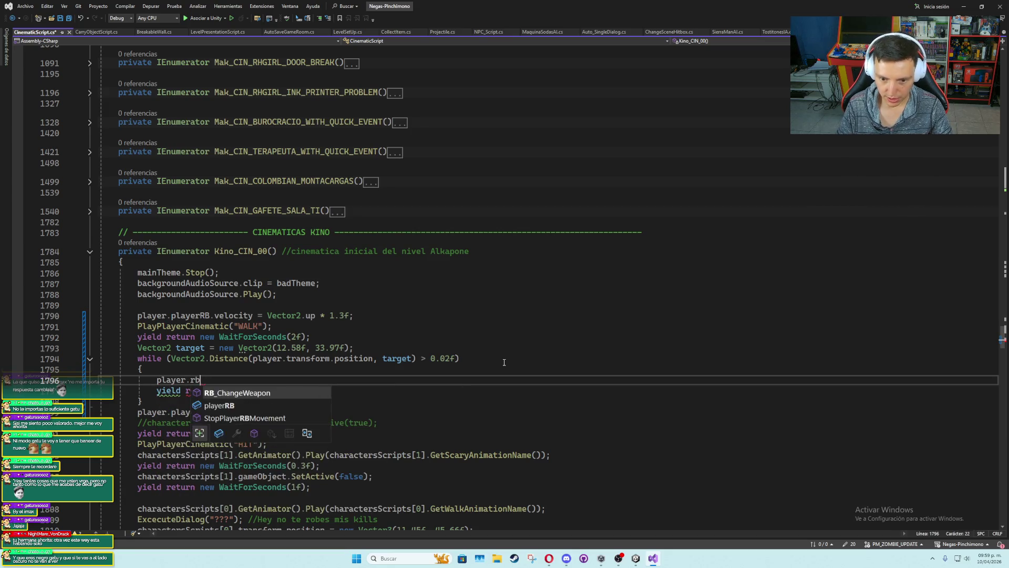
{"action": "key", "text": "Down"}
{"action": "key", "text": "Tab"}
{"action": "type", "text": ".velocity = "}
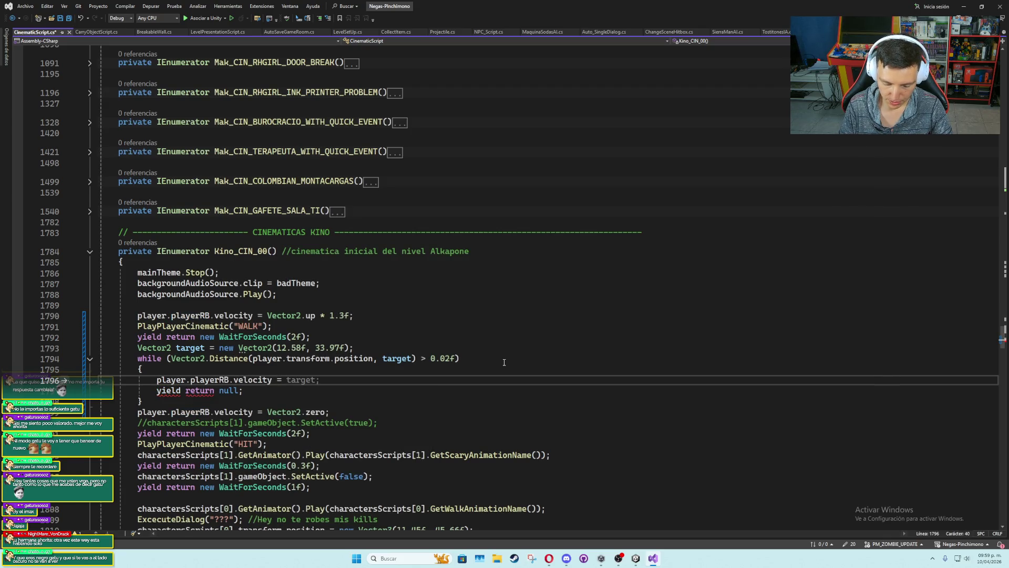
{"action": "type", "text": "(player.transform.position -"}
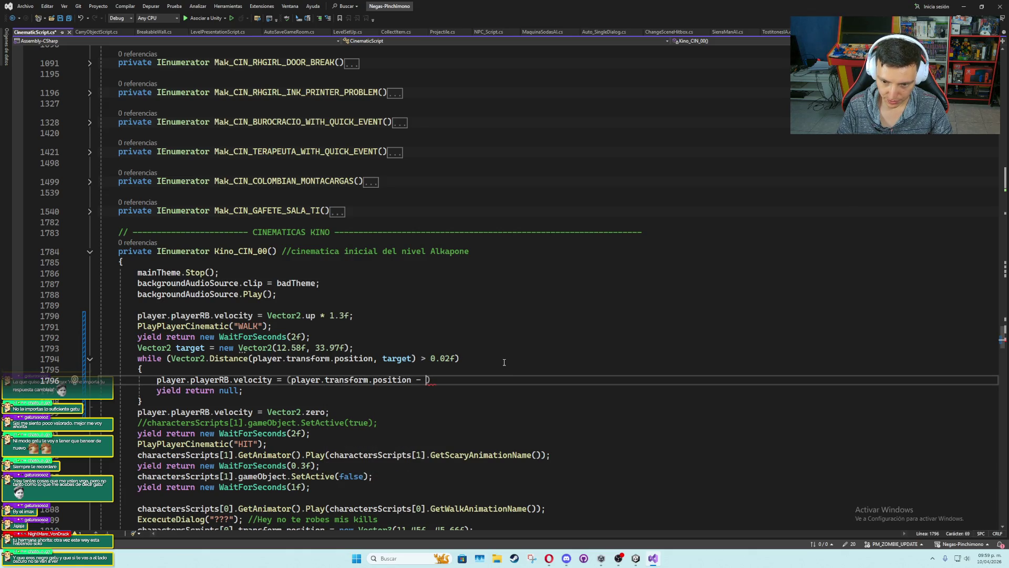
{"action": "key", "text": "BackSpace"}
{"action": "key", "text": "BackSpace"}
{"action": "key", "text": "BackSpace"}
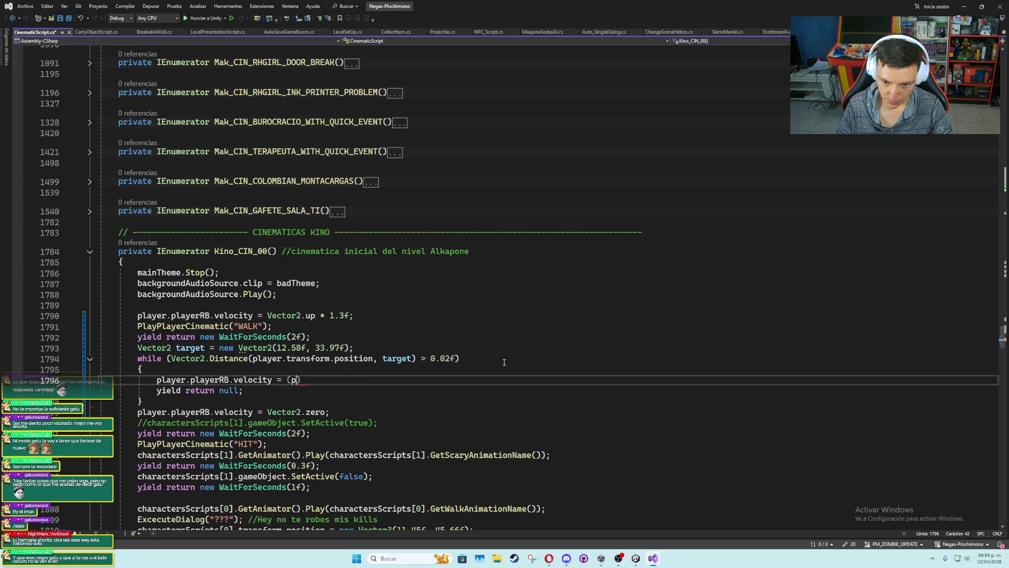
{"action": "key", "text": "BackSpace"}
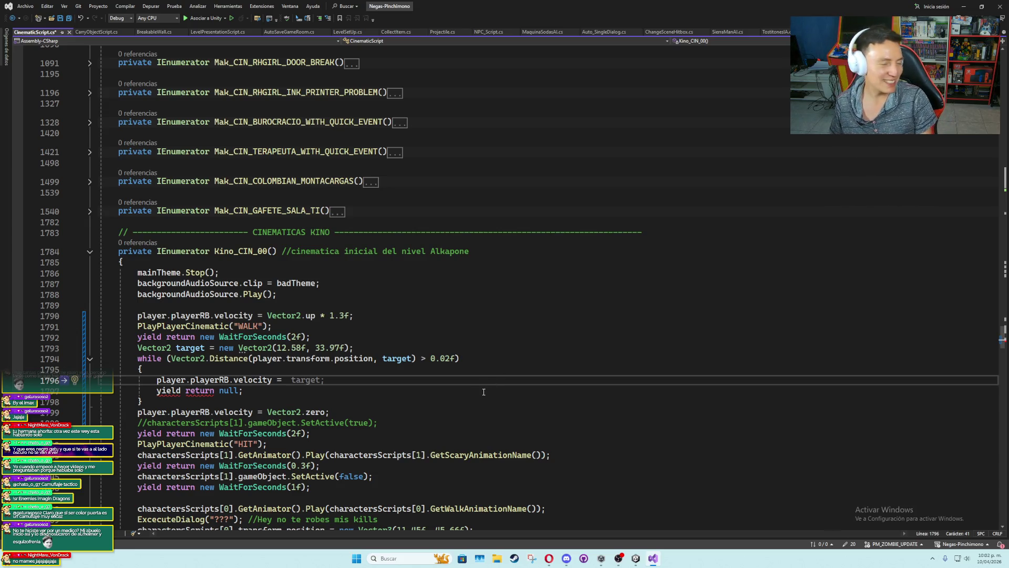
{"action": "left_click", "coordinate": [325, 382]}
{"action": "key", "text": "BackSpace"}
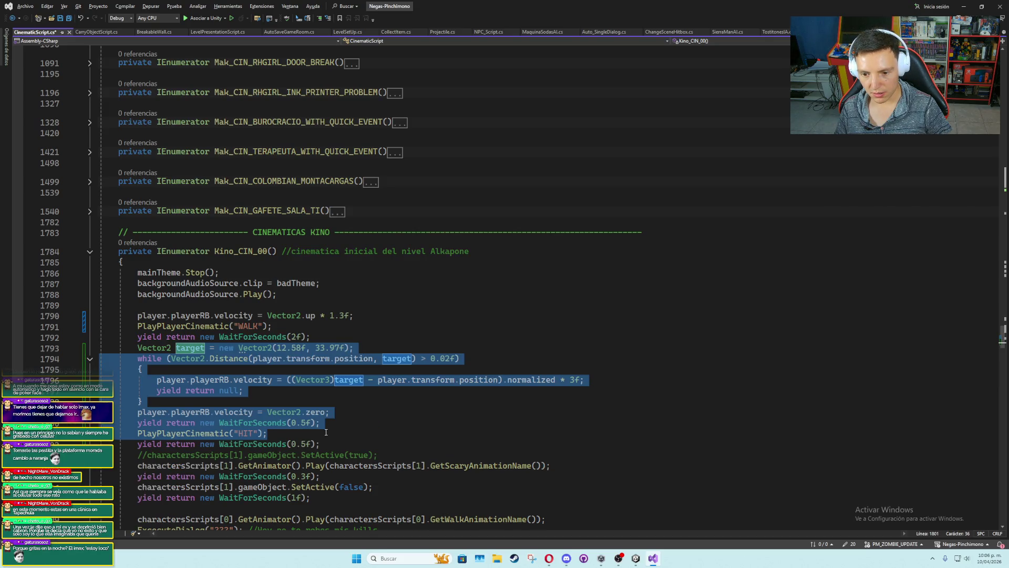
Paste a copy of the walk-and-HIT block below the last wait
{"action": "left_click_drag", "start_coordinate": [325, 431], "coordinate": [328, 442]}
{"action": "key", "text": "ctrl+c"}
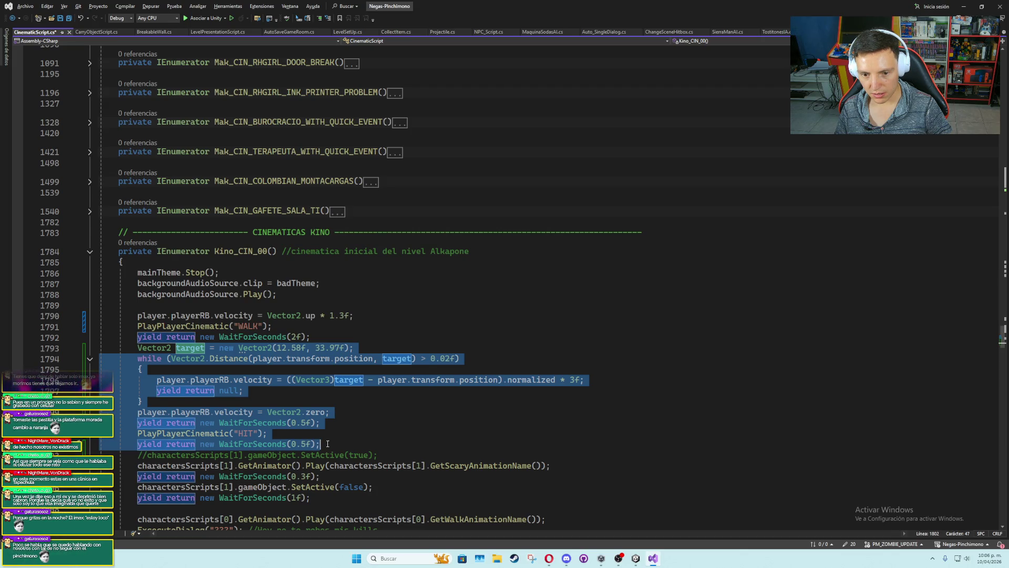
{"action": "left_click", "coordinate": [327, 444]}
{"action": "key", "text": "Return"}
{"action": "key", "text": "ctrl+v"}
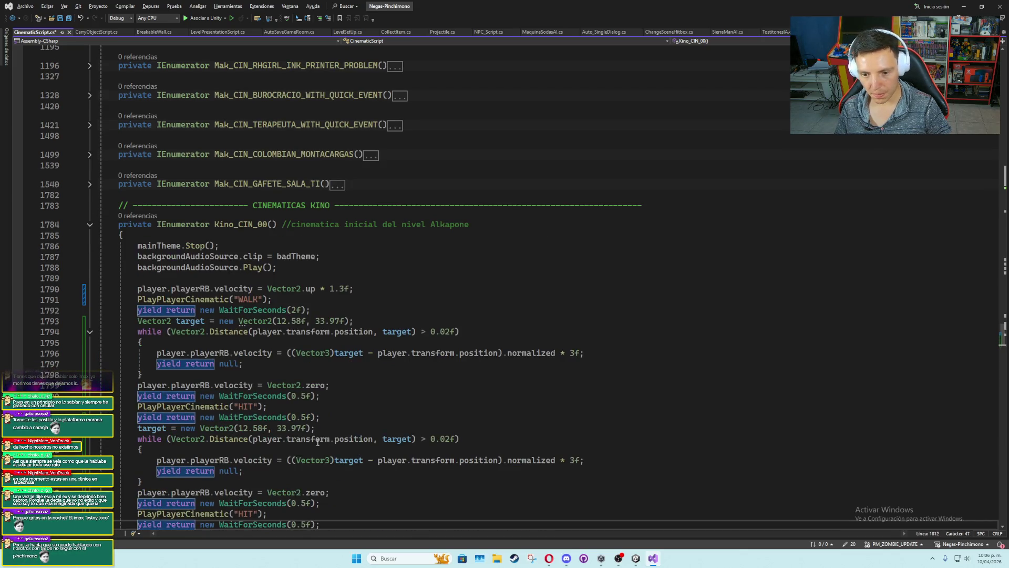
{"action": "scroll", "coordinate": [317, 442], "scroll_direction": "down", "scroll_amount": 2}
Comment the first walk loop '// camina a primer enemigo.' and the second '// camina a segundo enemigo.'
{"action": "left_click", "coordinate": [330, 342]}
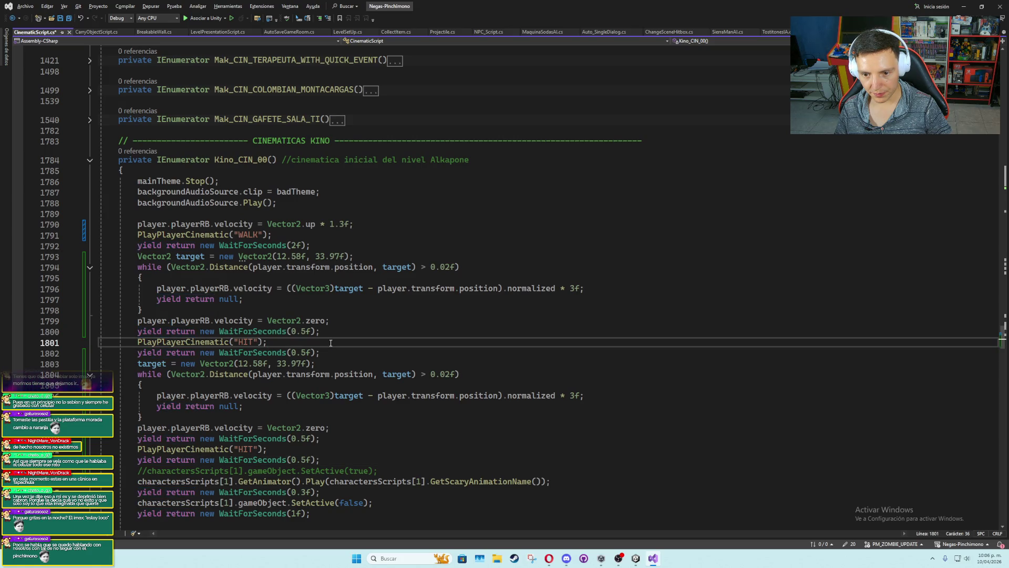
{"action": "left_click", "coordinate": [482, 264]}
{"action": "type", "text": "// camina a "}
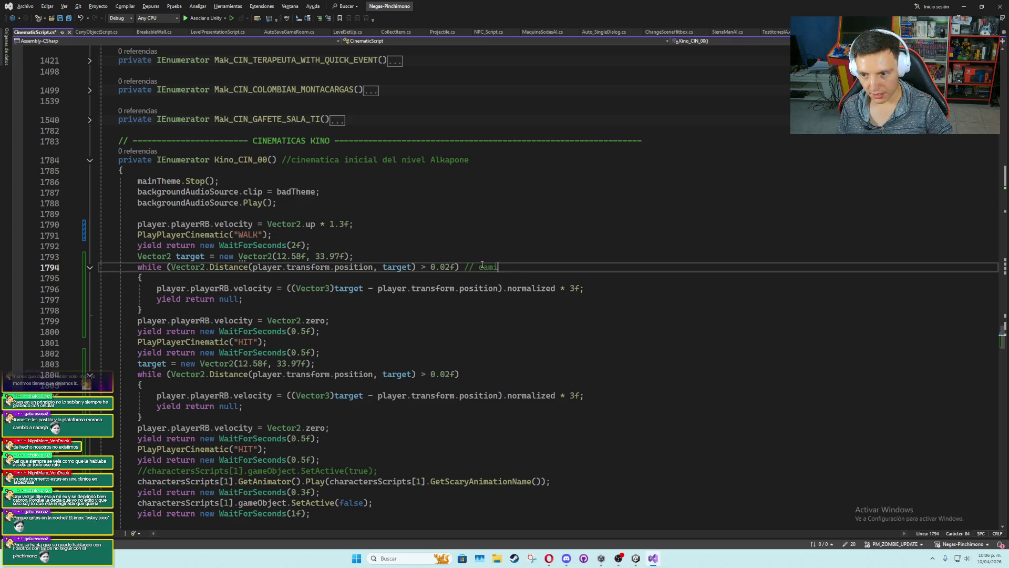
{"action": "type", "text": "pr"}
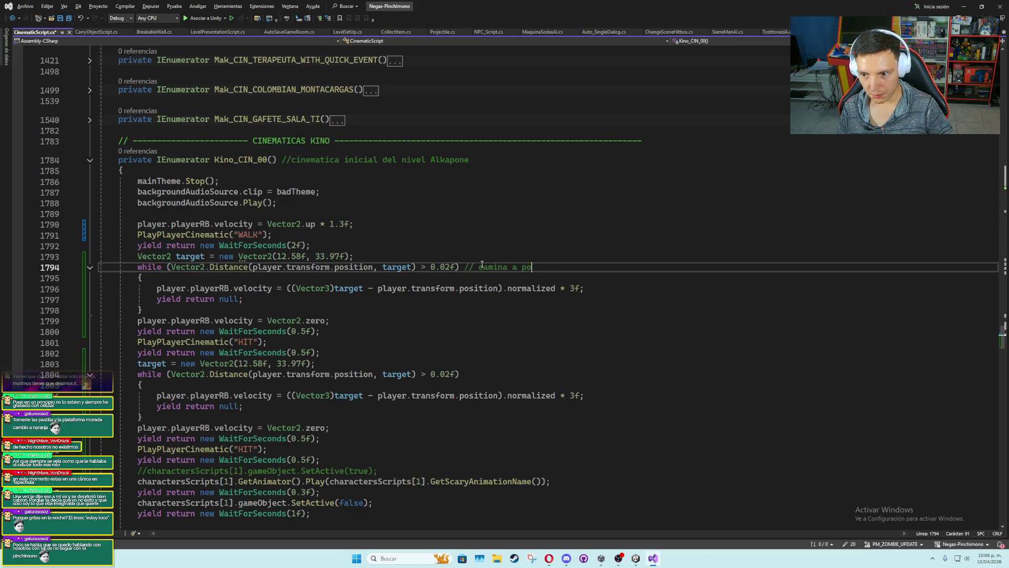
{"action": "type", "text": "imer enemigo."}
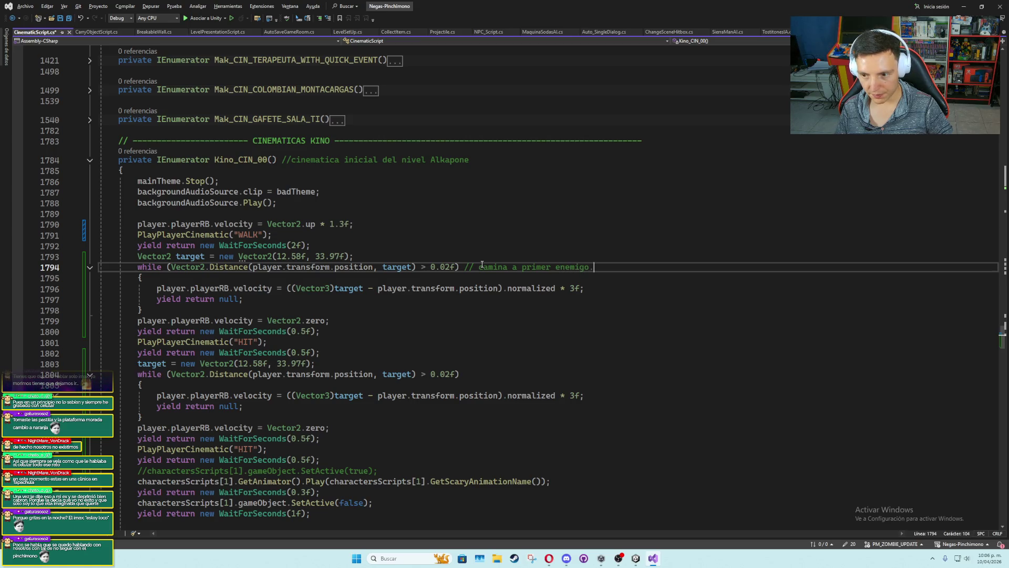
{"action": "left_click_drag", "start_coordinate": [594, 266], "coordinate": [464, 266]}
{"action": "key", "text": "ctrl+c"}
{"action": "left_click", "coordinate": [474, 376]}
{"action": "key", "text": "ctrl+v"}
{"action": "double_click", "coordinate": [530, 374]}
{"action": "type", "text": "segundo"}
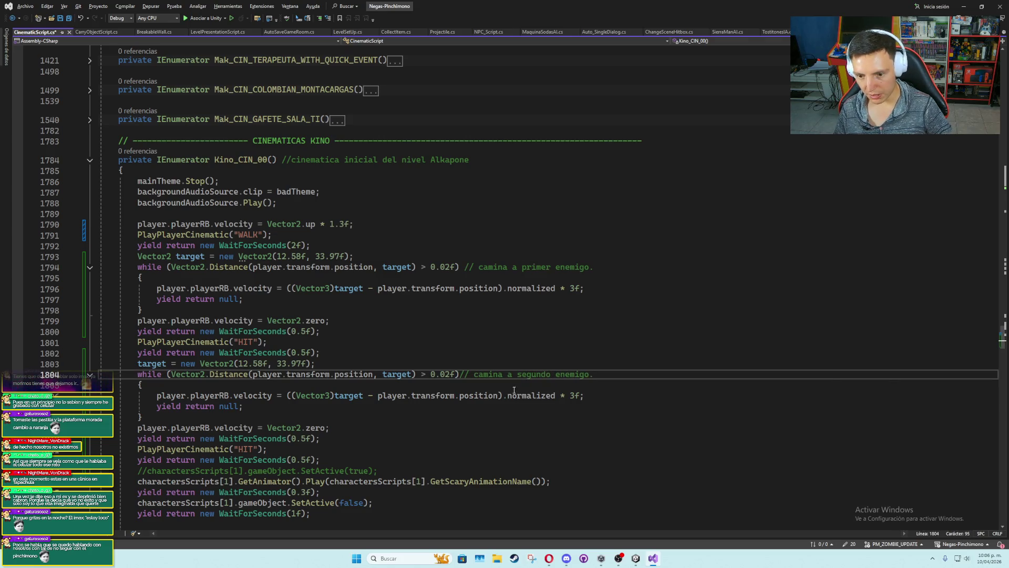
{"action": "scroll", "coordinate": [390, 426], "scroll_direction": "down", "scroll_amount": 4}
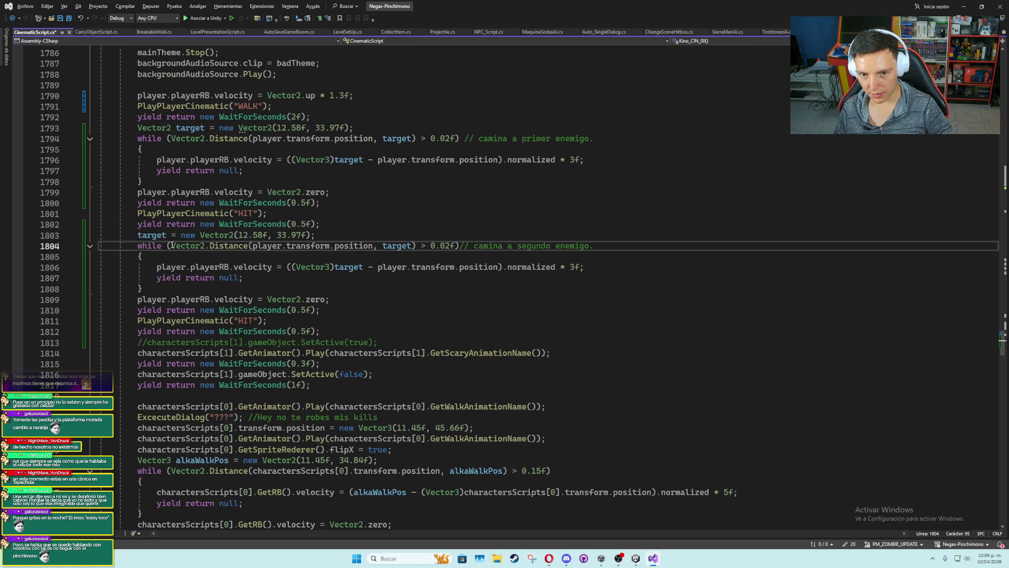
Duplicate the second walk-and-HIT block and change its comment to 'camina a tercer enemigo.'
{"action": "mouse_move", "coordinate": [137, 235]}
{"action": "left_mouse_down"}
{"action": "mouse_move", "coordinate": [147, 289]}
{"action": "mouse_move", "coordinate": [301, 310]}
{"action": "mouse_move", "coordinate": [321, 331]}
{"action": "left_mouse_up"}
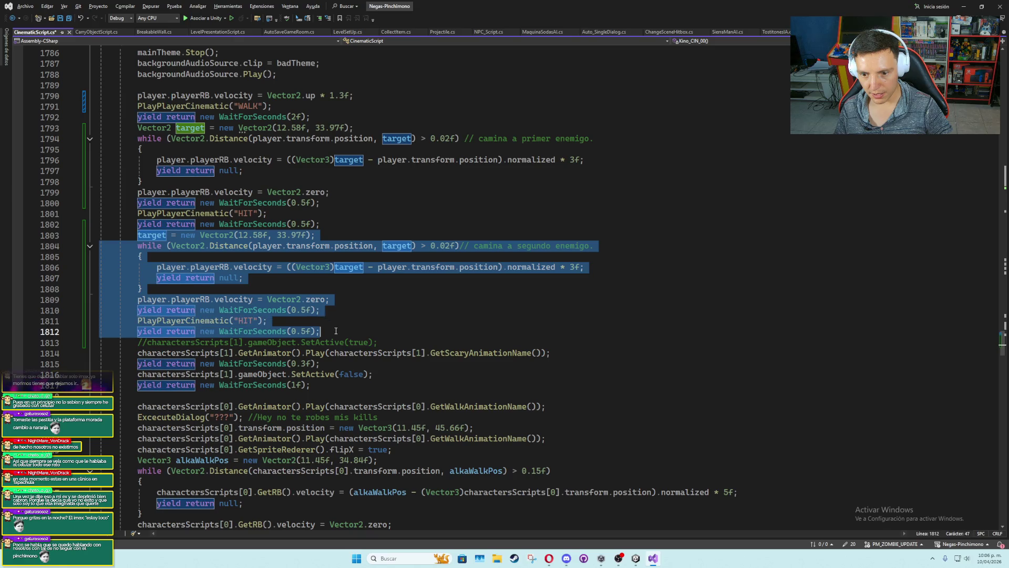
{"action": "key", "text": "ctrl+c"}
{"action": "left_click", "coordinate": [335, 335]}
{"action": "key", "text": "Return"}
{"action": "key", "text": "ctrl+v"}
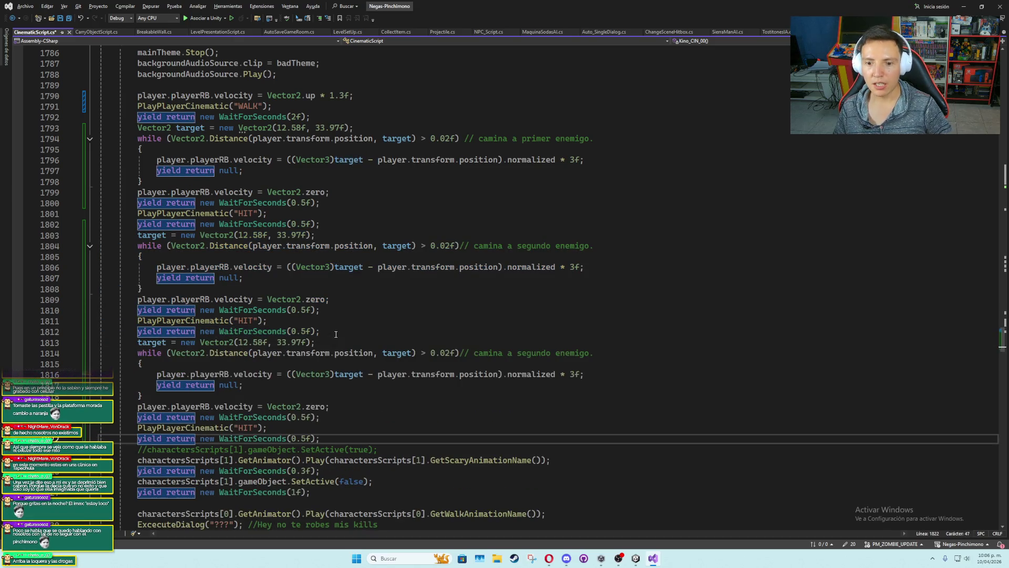
{"action": "double_click", "coordinate": [528, 351]}
{"action": "type", "text": "tercer"}
Save the script and switch to the Windows desktop
{"action": "left_click", "coordinate": [530, 348]}
{"action": "key", "text": "ctrl+s"}
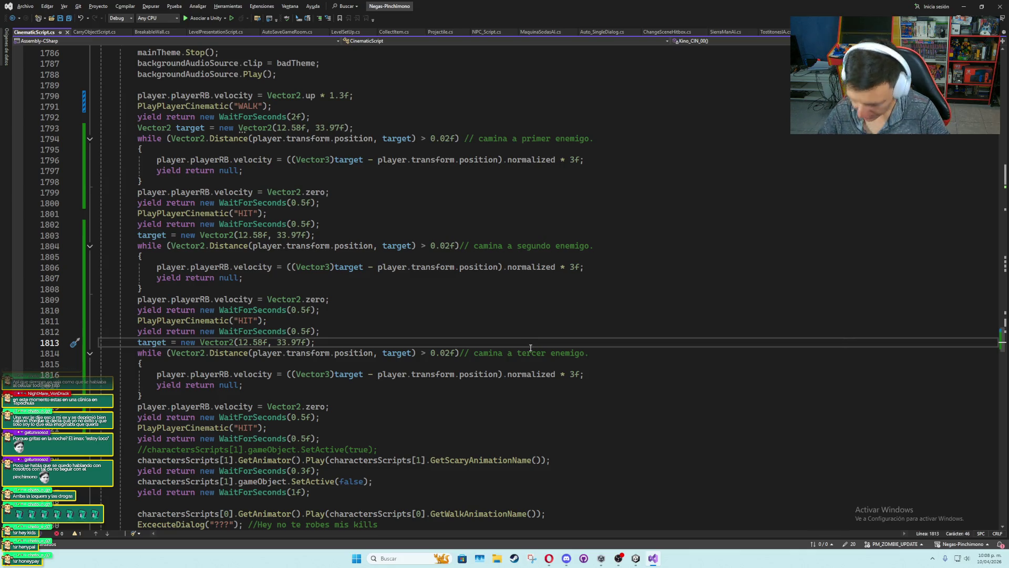
{"action": "scroll", "coordinate": [305, 384], "scroll_direction": "up", "scroll_amount": 3}
{"action": "scroll", "coordinate": [337, 336], "scroll_direction": "down", "scroll_amount": 3}
{"action": "left_click", "coordinate": [344, 324]}
{"action": "scroll", "coordinate": [513, 290], "scroll_direction": "up", "scroll_amount": 3}
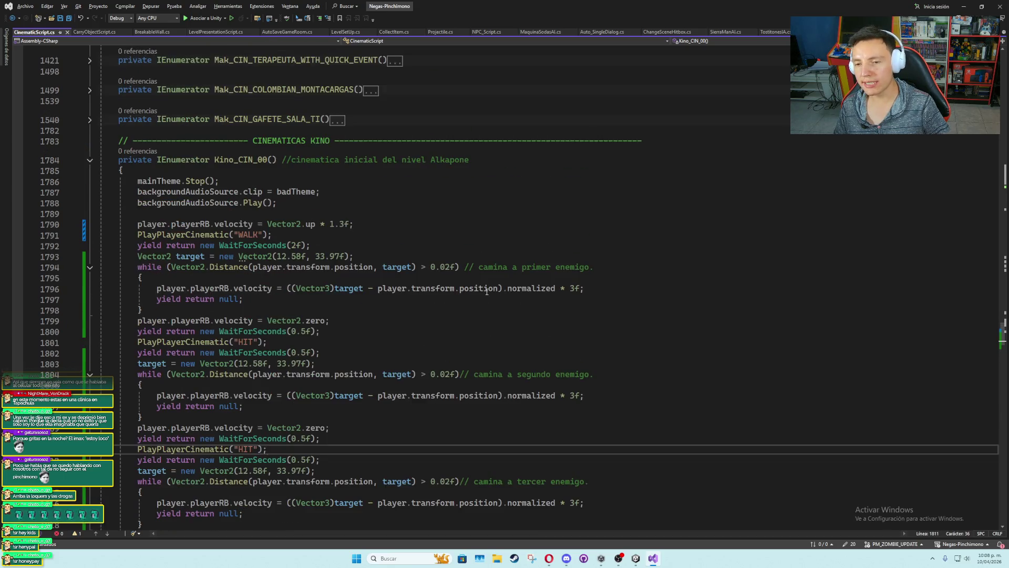
{"action": "key", "text": "super+d"}
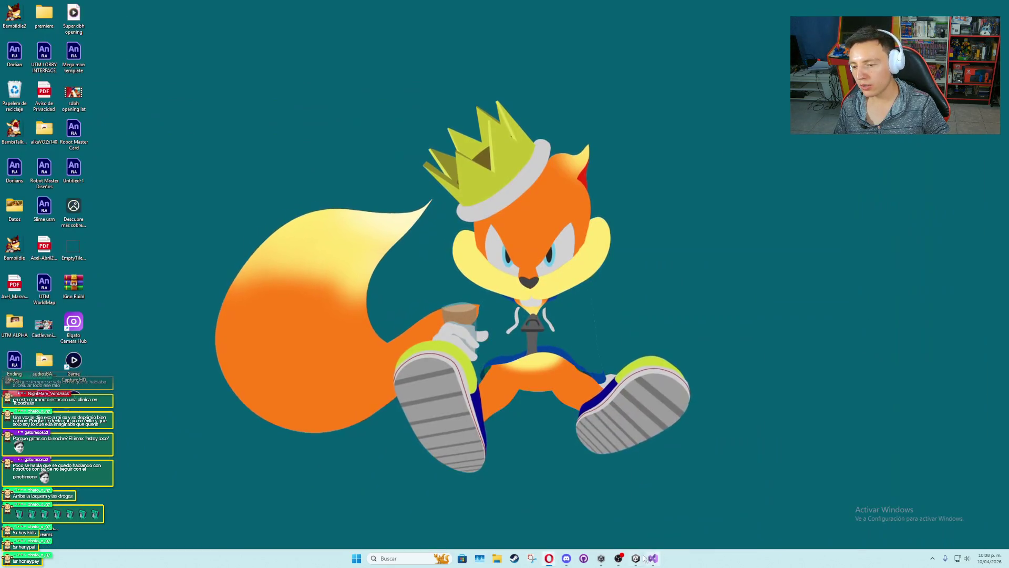
Reposition the dummy enemy in Unity and change the second walk target to Vector2(11.96f, 35.9f)
{"action": "left_click", "coordinate": [635, 558]}
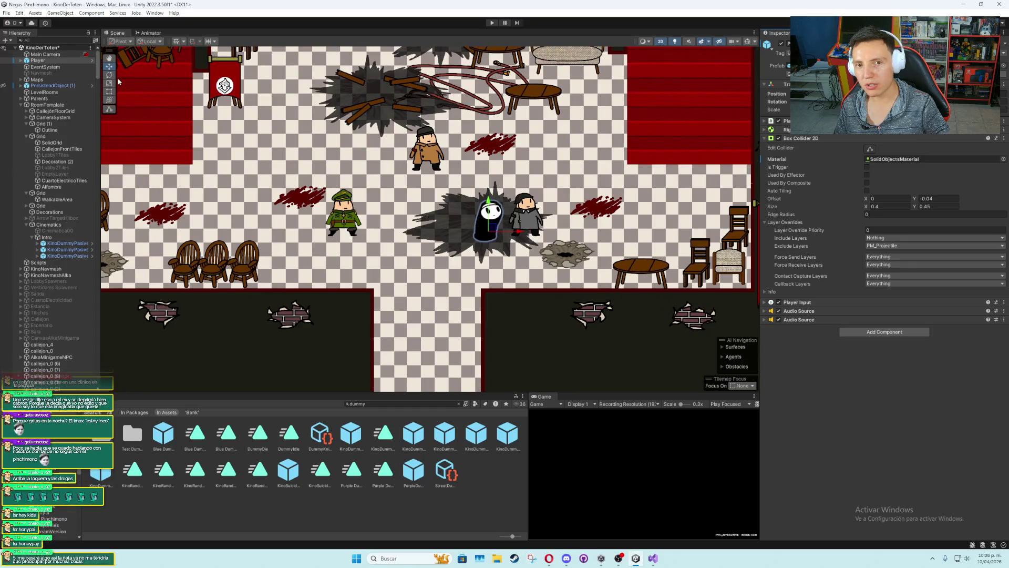
{"action": "left_click_drag", "start_coordinate": [490, 231], "coordinate": [470, 160]}
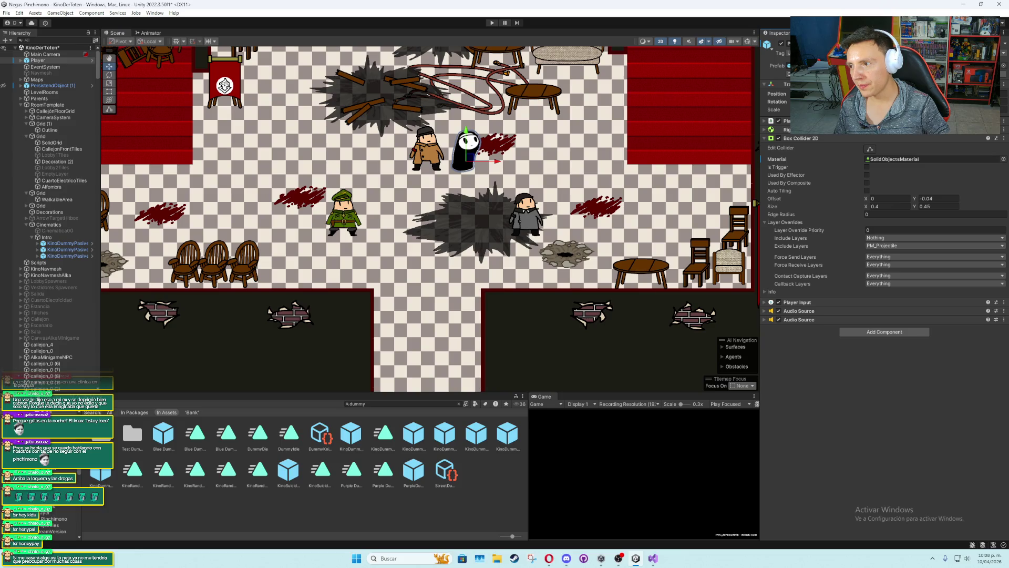
{"action": "key", "text": "alt+Tab"}
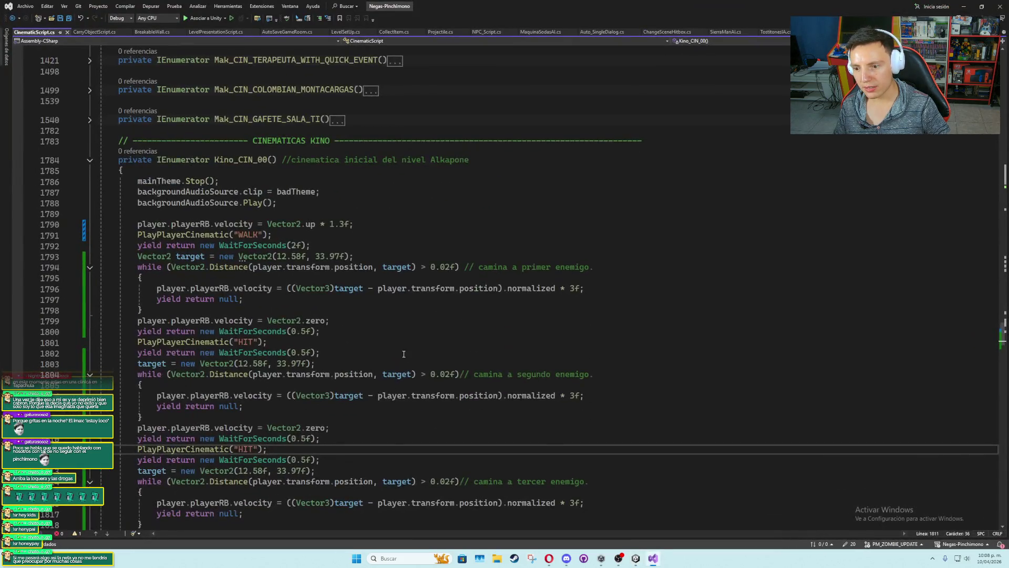
{"action": "scroll", "coordinate": [341, 340], "scroll_direction": "down", "scroll_amount": 2}
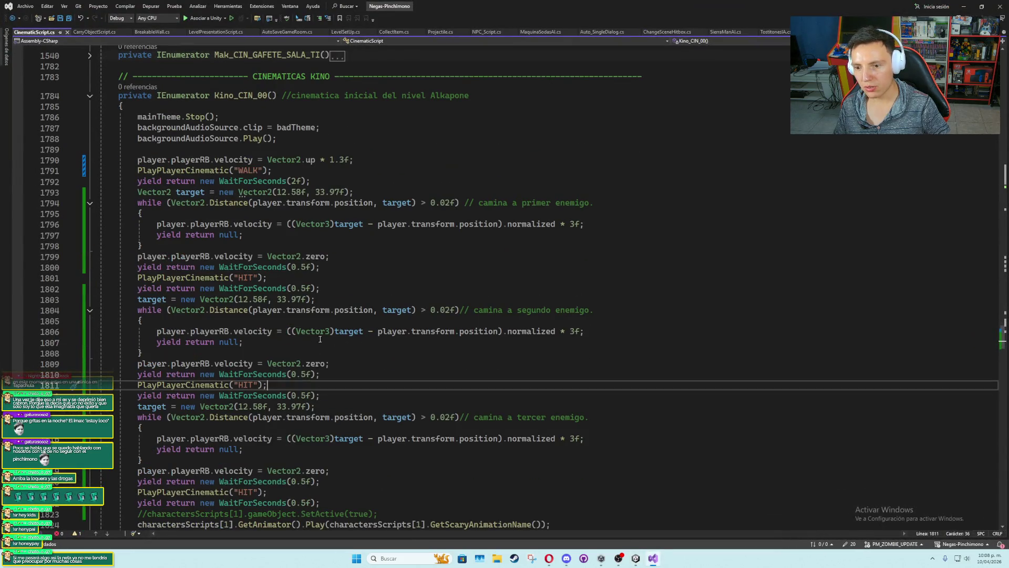
{"action": "left_click", "coordinate": [264, 299]}
{"action": "key", "text": "shift+Left"}
{"action": "key", "text": "shift+Left"}
{"action": "key", "text": "shift+Left"}
{"action": "key", "text": "alt+Tab"}
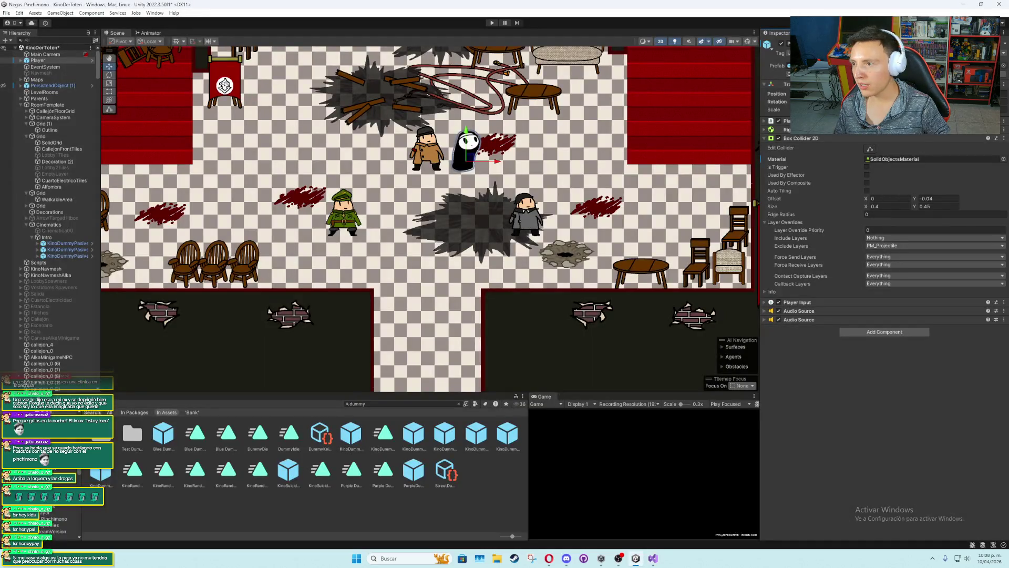
{"action": "key", "text": "alt+Tab"}
{"action": "type", "text": "11.96"}
{"action": "left_click_drag", "start_coordinate": [277, 299], "coordinate": [304, 299]}
{"action": "type", "text": "35.9"}
Move the player beside the green-uniformed enemy in the Unity scene
{"action": "key", "text": "alt+Tab"}
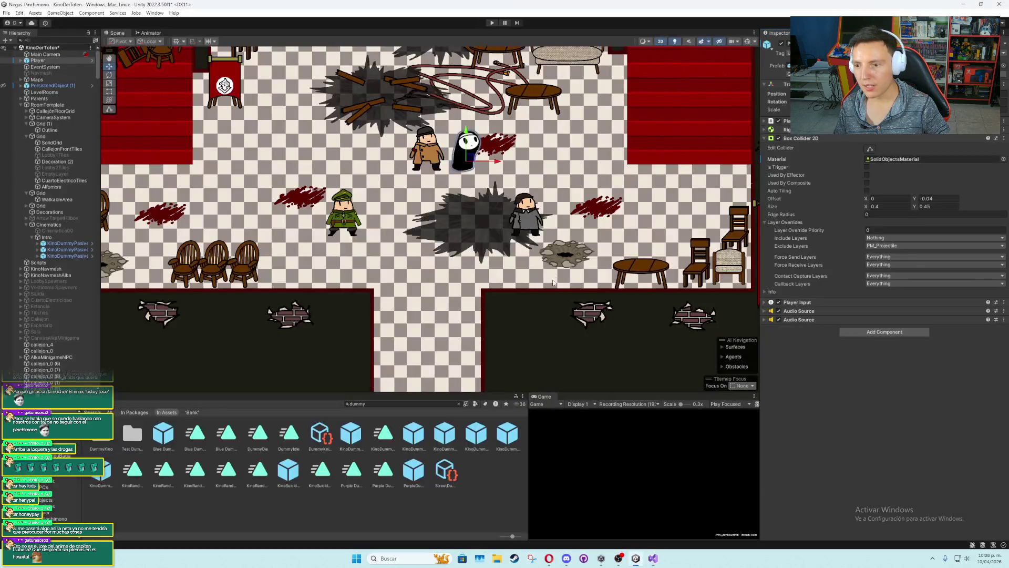
{"action": "left_click_drag", "start_coordinate": [468, 163], "coordinate": [383, 229]}
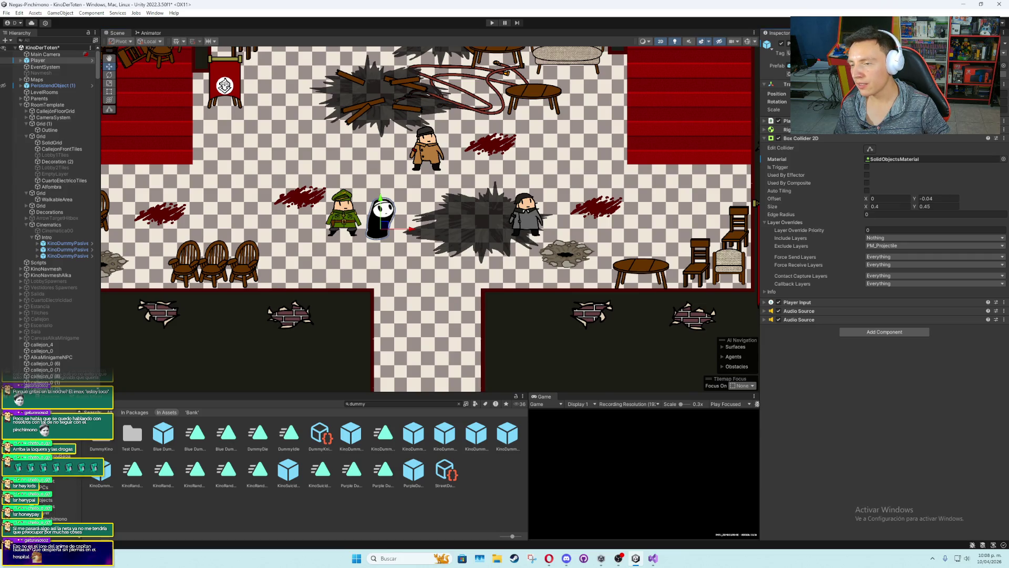
{"action": "key", "text": "alt+Tab"}
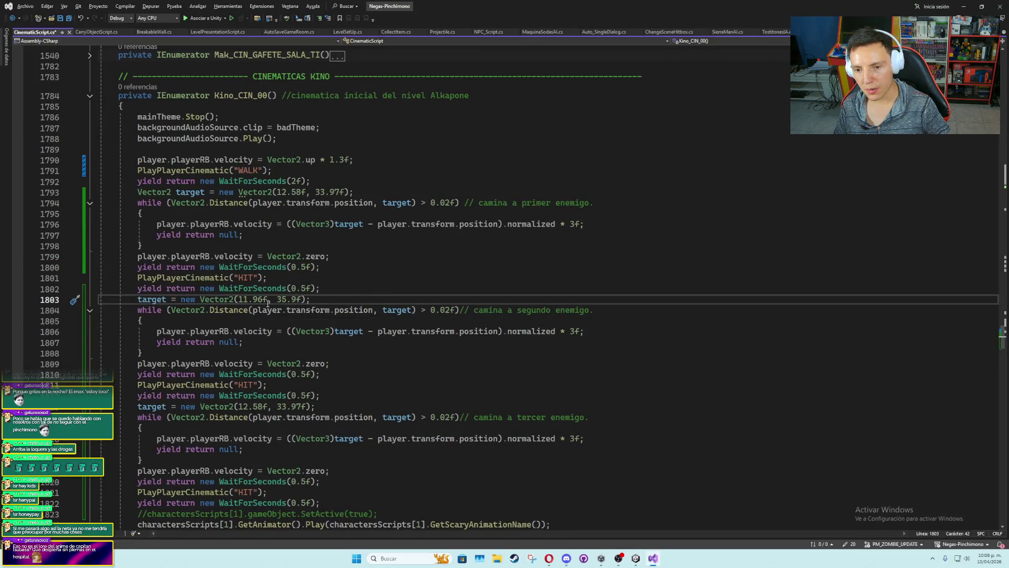
Change the third walk target to Vector2(9.6f, 34.03f) and save the script
{"action": "scroll", "coordinate": [325, 320], "scroll_direction": "down", "scroll_amount": 3}
{"action": "double_click", "coordinate": [256, 310]}
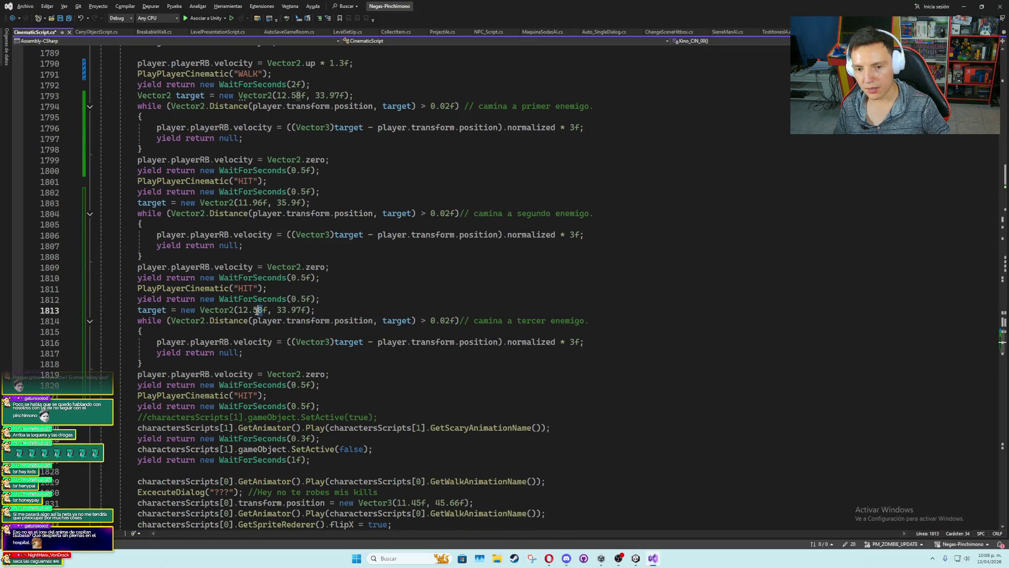
{"action": "left_click_drag", "start_coordinate": [250, 310], "coordinate": [241, 311]}
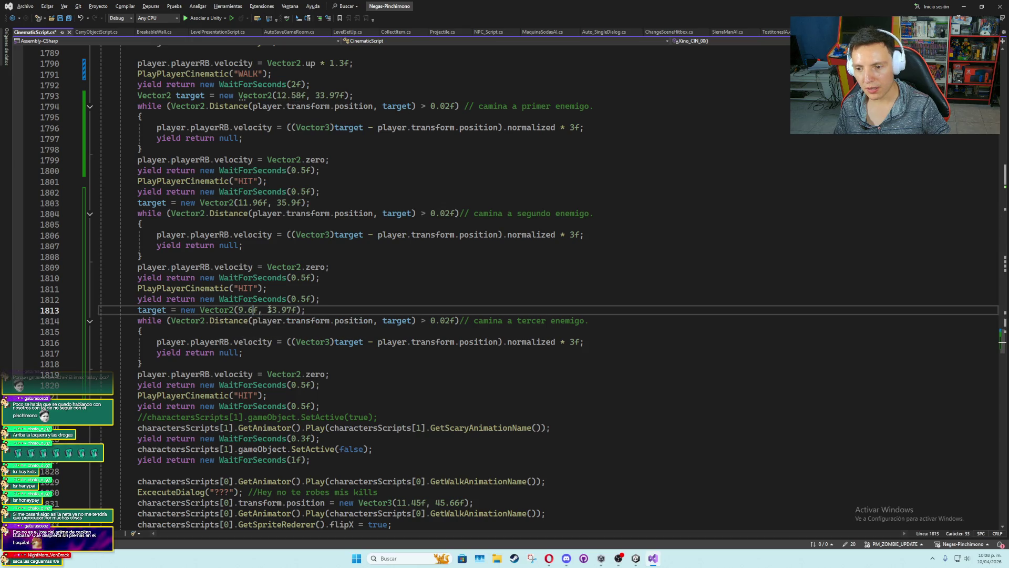
{"action": "key", "text": "alt+Tab"}
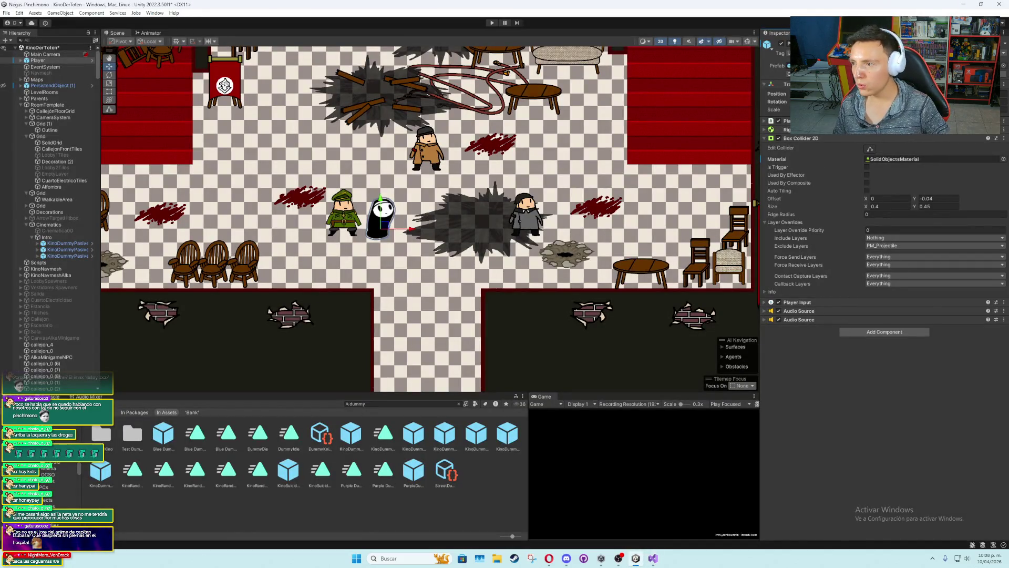
{"action": "key", "text": "alt+Tab"}
{"action": "left_click_drag", "start_coordinate": [293, 310], "coordinate": [268, 310]}
{"action": "type", "text": "34.03"}
{"action": "left_click", "coordinate": [340, 292]}
{"action": "key", "text": "ctrl+s"}
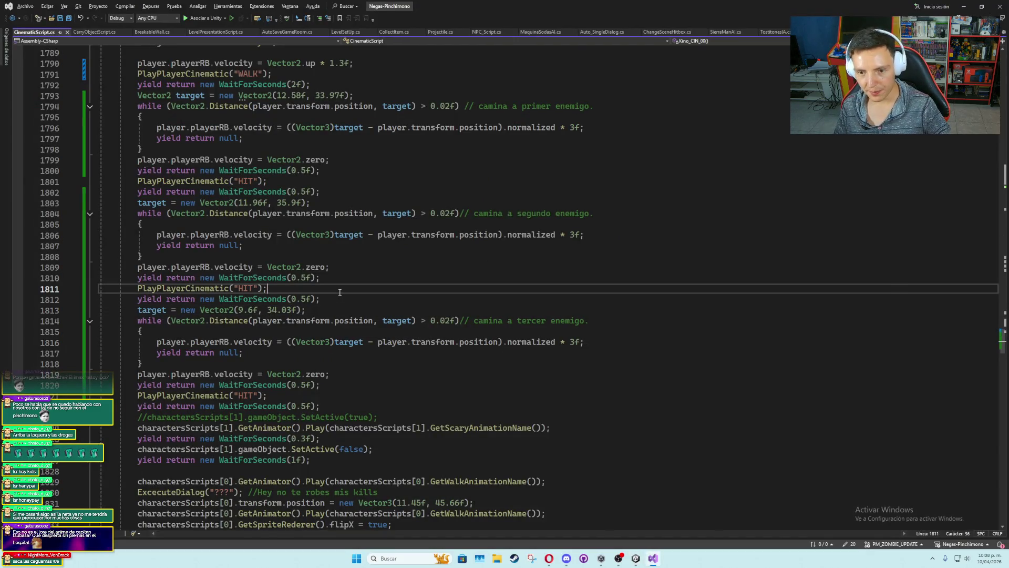
Insert PlayPlayerCinematic WALK calls after the waits following the first two HITs
{"action": "left_click_drag", "start_coordinate": [271, 288], "coordinate": [138, 288]}
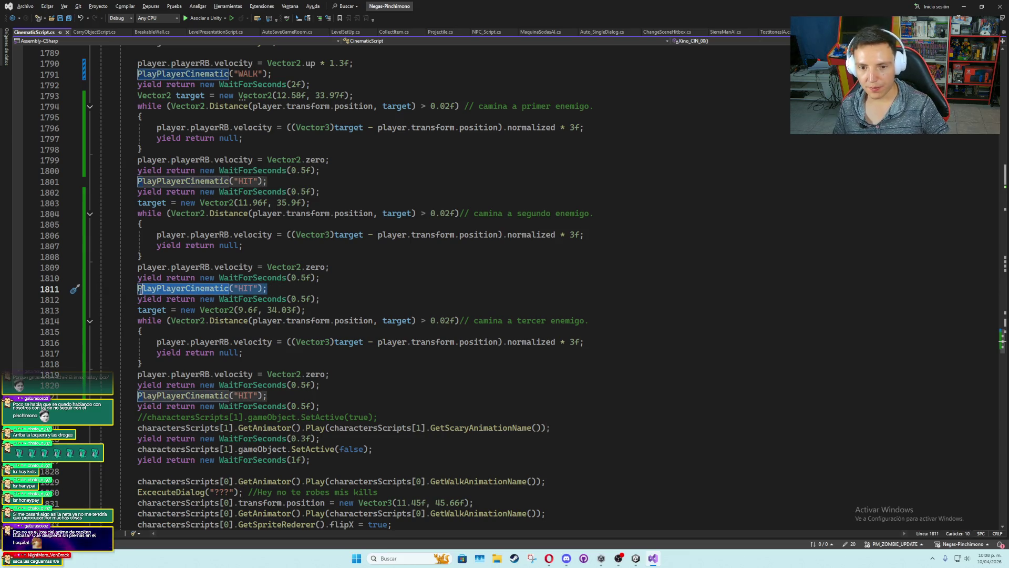
{"action": "left_click", "coordinate": [323, 302]}
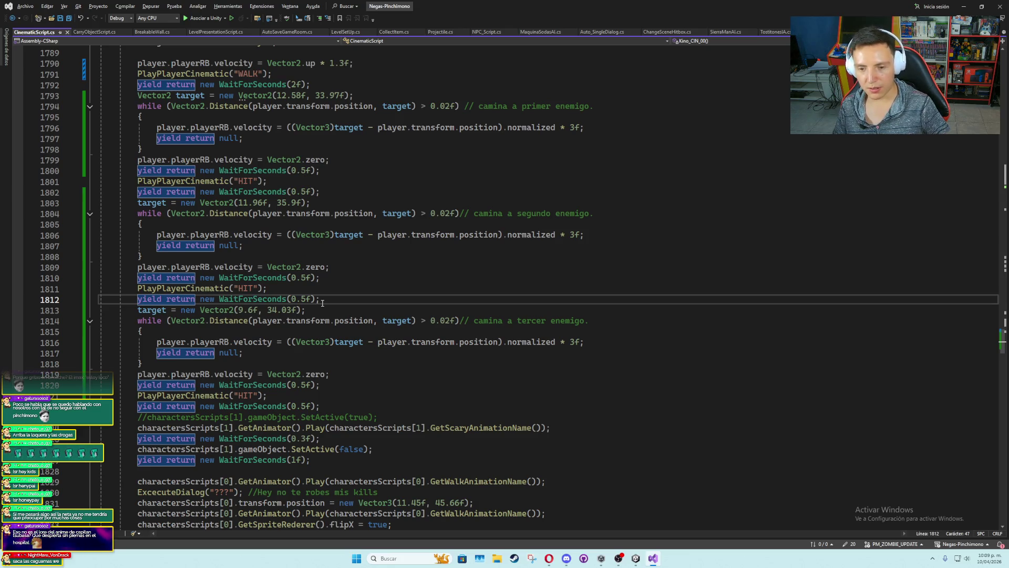
{"action": "key", "text": "Up"}
{"action": "key", "text": "Down"}
{"action": "key", "text": "End"}
{"action": "key", "text": "Return"}
{"action": "key", "text": "ctrl+v"}
{"action": "double_click", "coordinate": [239, 310]}
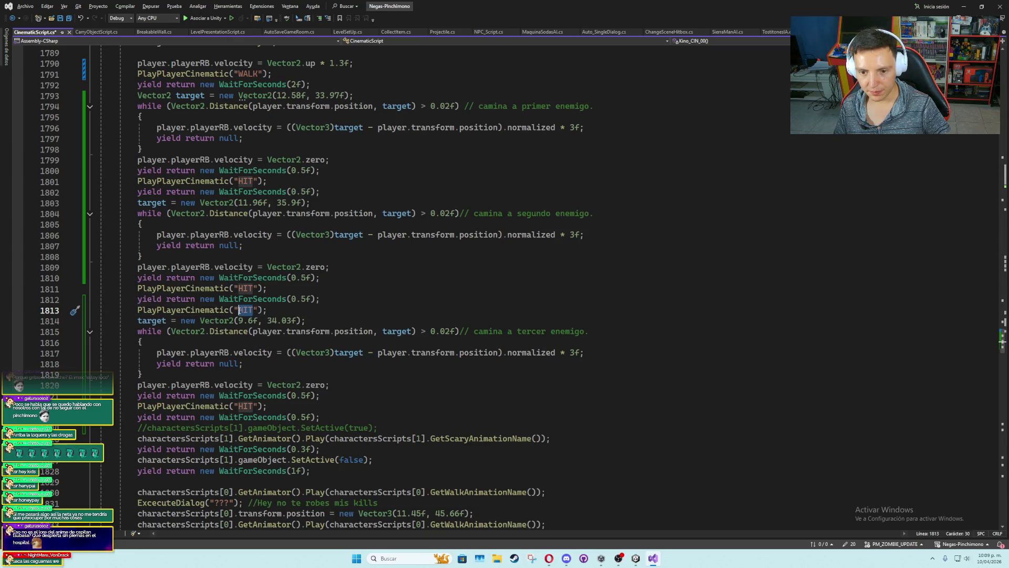
{"action": "type", "text": "WALK"}
{"action": "key", "text": "Down"}
{"action": "left_click", "coordinate": [323, 191]}
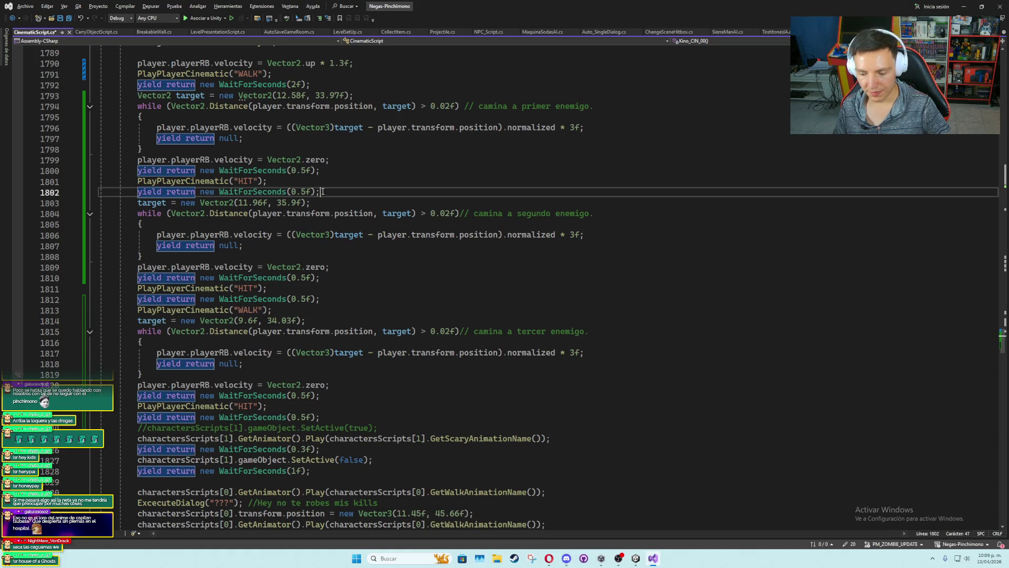
{"action": "key", "text": "Return"}
{"action": "type", "text": "PlayPlayerCinematic(\"WALK\");"}
Add an IDLE animation call after the final wait and remove the leftover blank line
{"action": "left_click", "coordinate": [324, 437]}
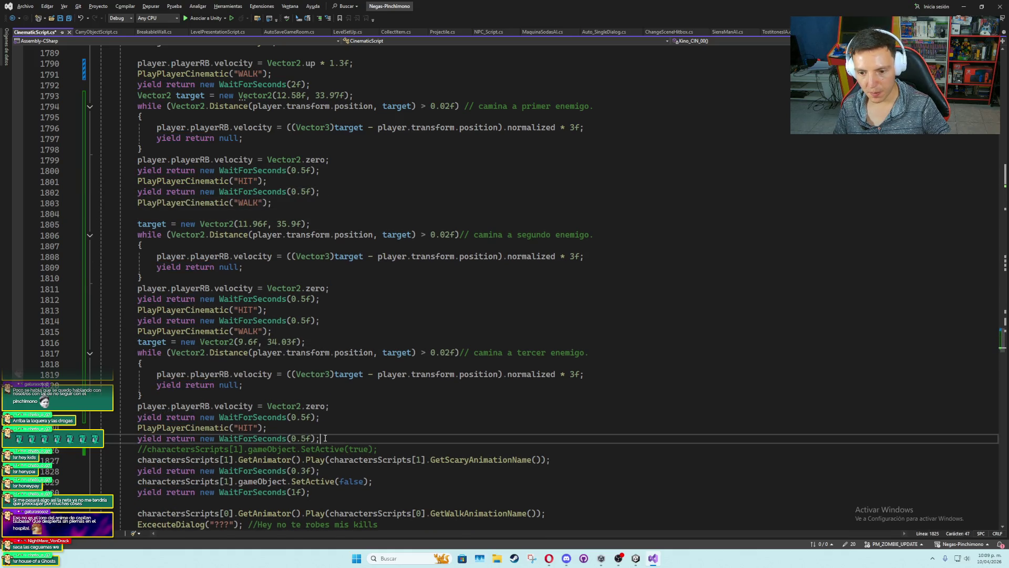
{"action": "key", "text": "Return"}
{"action": "type", "text": "PlayPlayerCinematic(\"WALK\");"}
{"action": "double_click", "coordinate": [254, 450]}
{"action": "type", "text": "IDLE"}
{"action": "key", "text": "Down"}
{"action": "key", "text": "shift+Delete"}
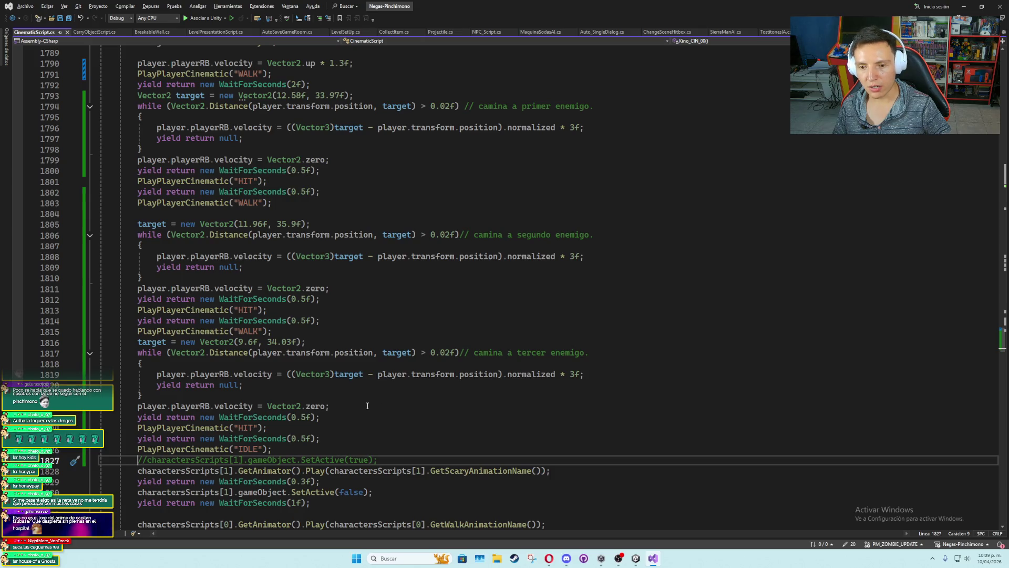
{"action": "key", "text": "alt+Tab"}
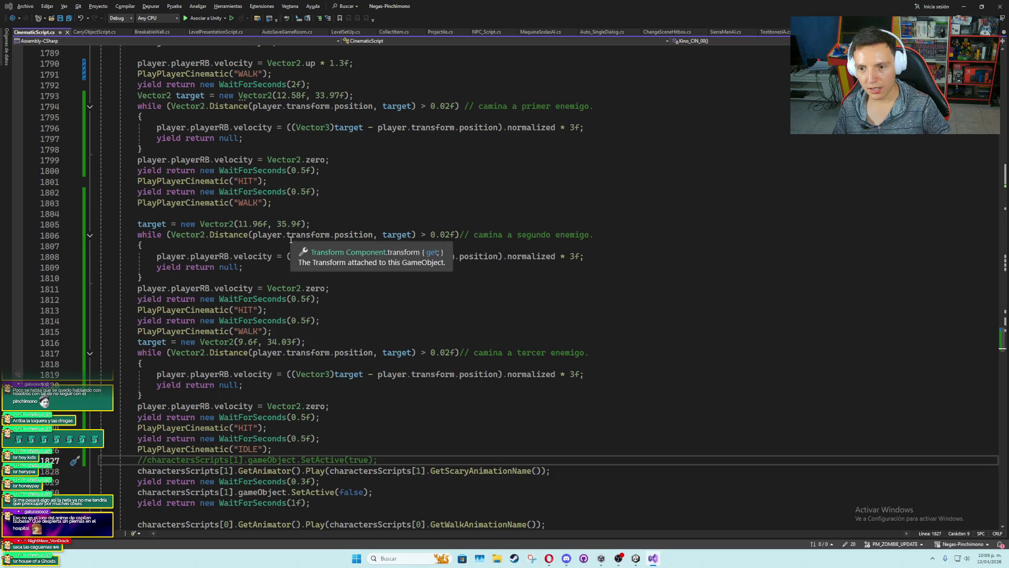
{"action": "key", "text": "alt+Tab"}
{"action": "key", "text": "alt+Tab"}
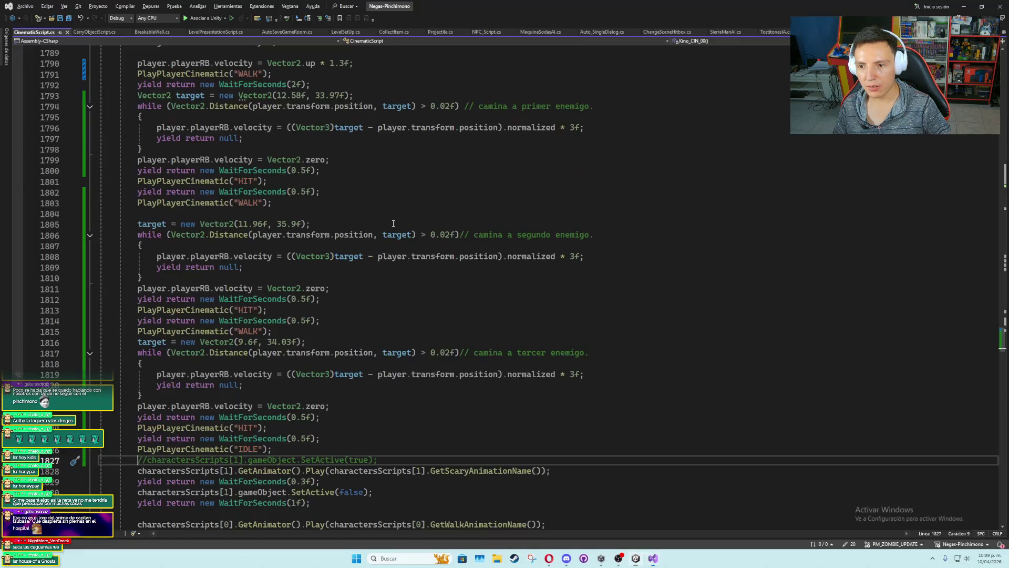
Add player.FlipPlayerSprite(true); below the second target line, deleting the accidental duplicate line
{"action": "left_click", "coordinate": [415, 227]}
{"action": "key", "text": "Return"}
{"action": "type", "text": "player."}
{"action": "type", "text": "Flip"}
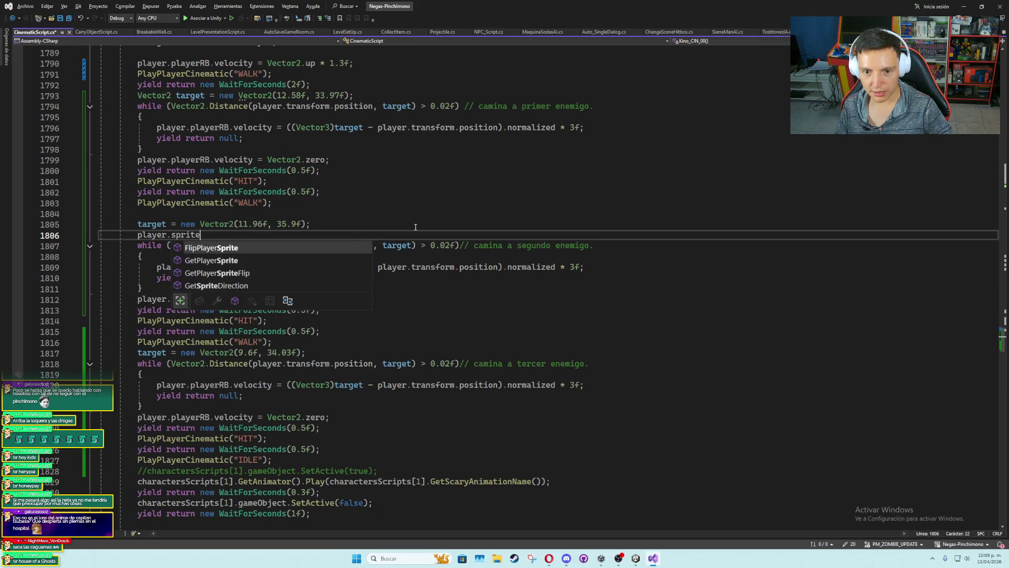
{"action": "key", "text": "Tab"}
{"action": "type", "text": "(true);"}
{"action": "key", "text": "Left"}
{"action": "key", "text": "Left"}
{"action": "type", "text": "true"}
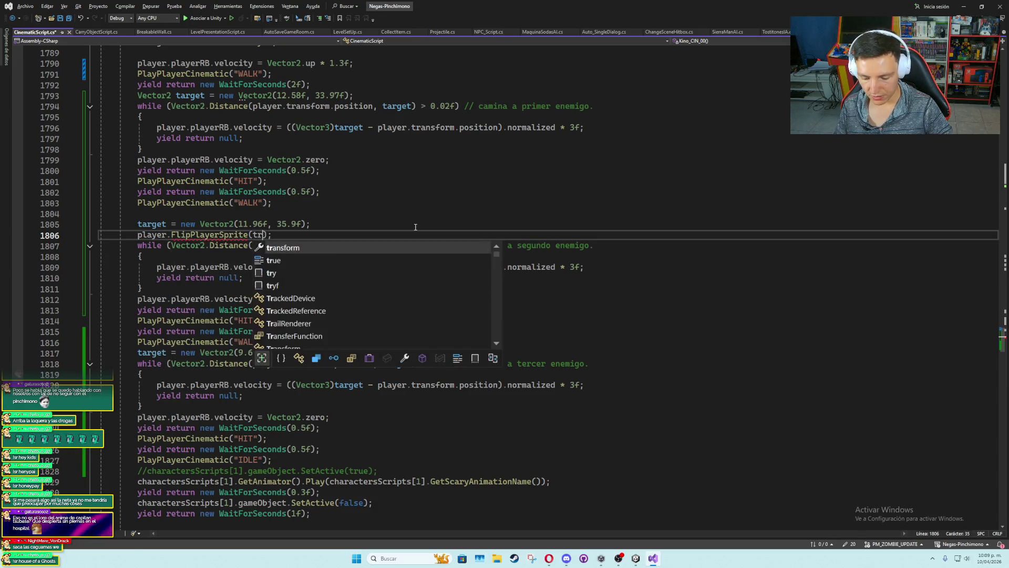
{"action": "key", "text": "End"}
{"action": "key", "text": "ctrl+d"}
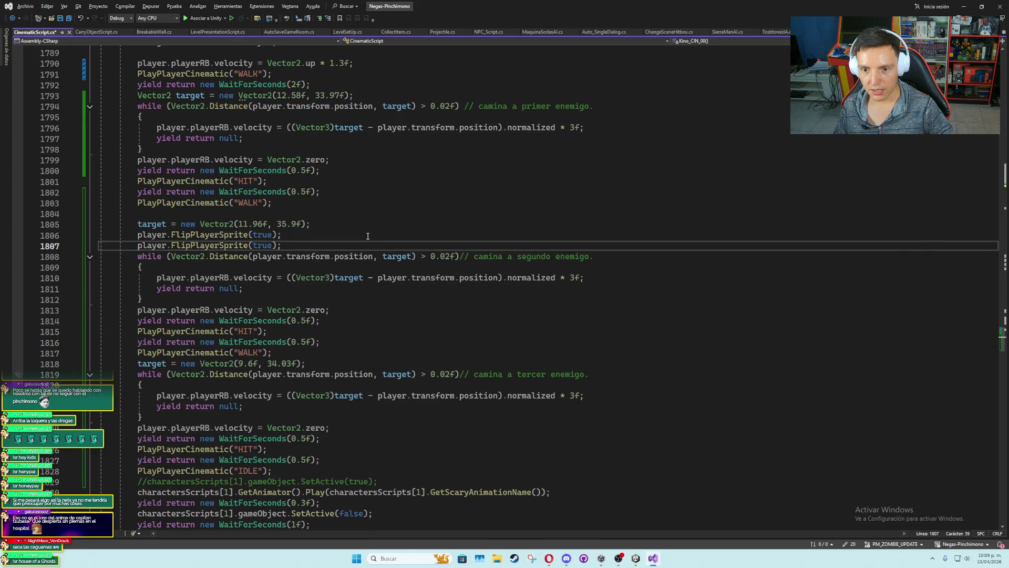
{"action": "key", "text": "ctrl+shift+l"}
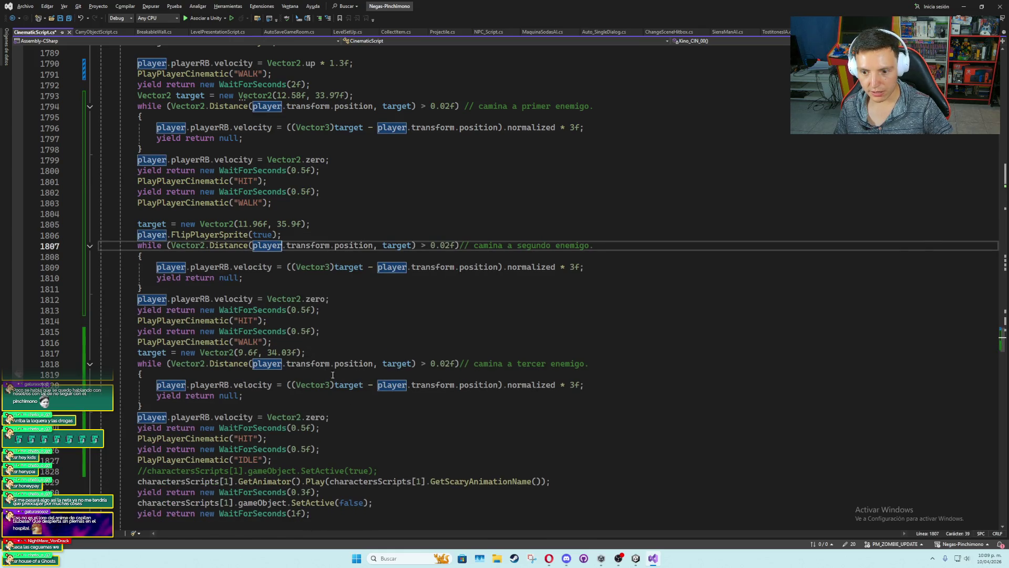
{"action": "left_click", "coordinate": [329, 459]}
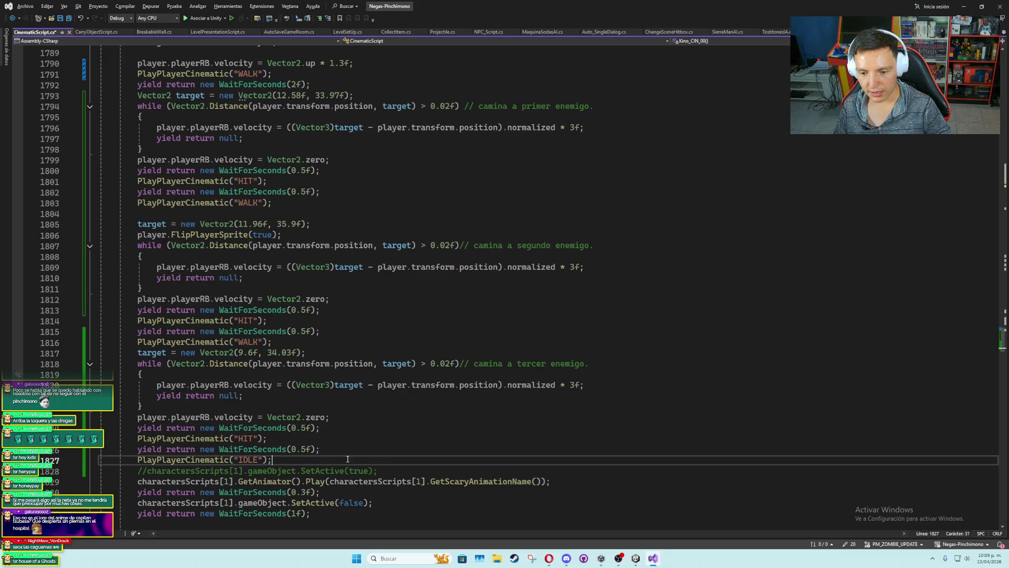
{"action": "scroll", "coordinate": [328, 457], "scroll_direction": "down", "scroll_amount": 2}
{"action": "left_click", "coordinate": [391, 408]}
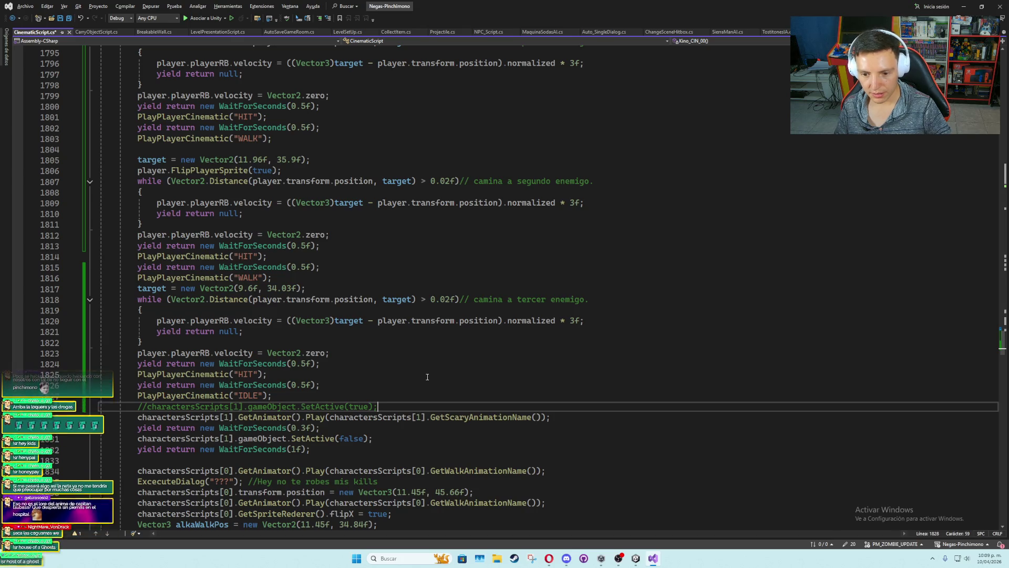